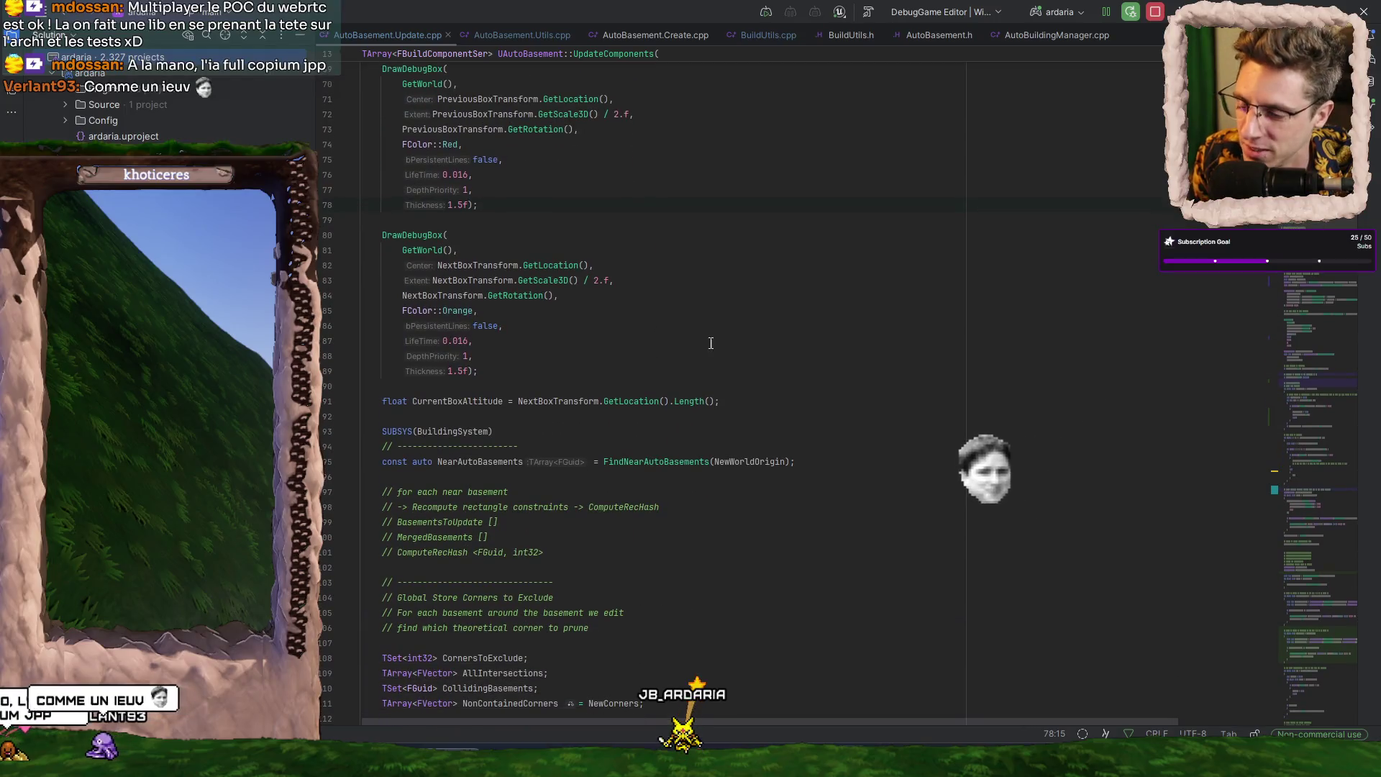
# - Scroll down through the BuildUtils.h code in Rider
pyautogui.scroll(-10, 720, 392)
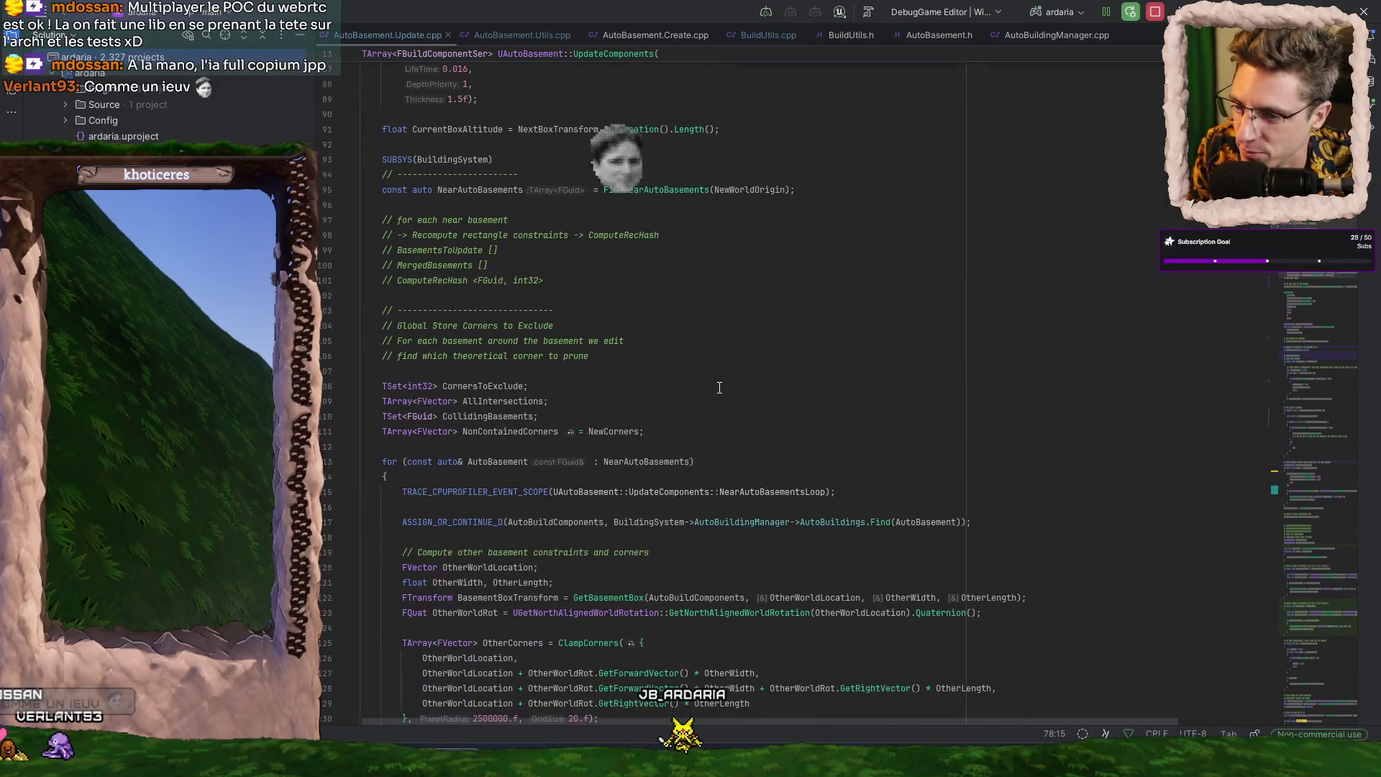
pyautogui.scroll(-5, 718, 387)
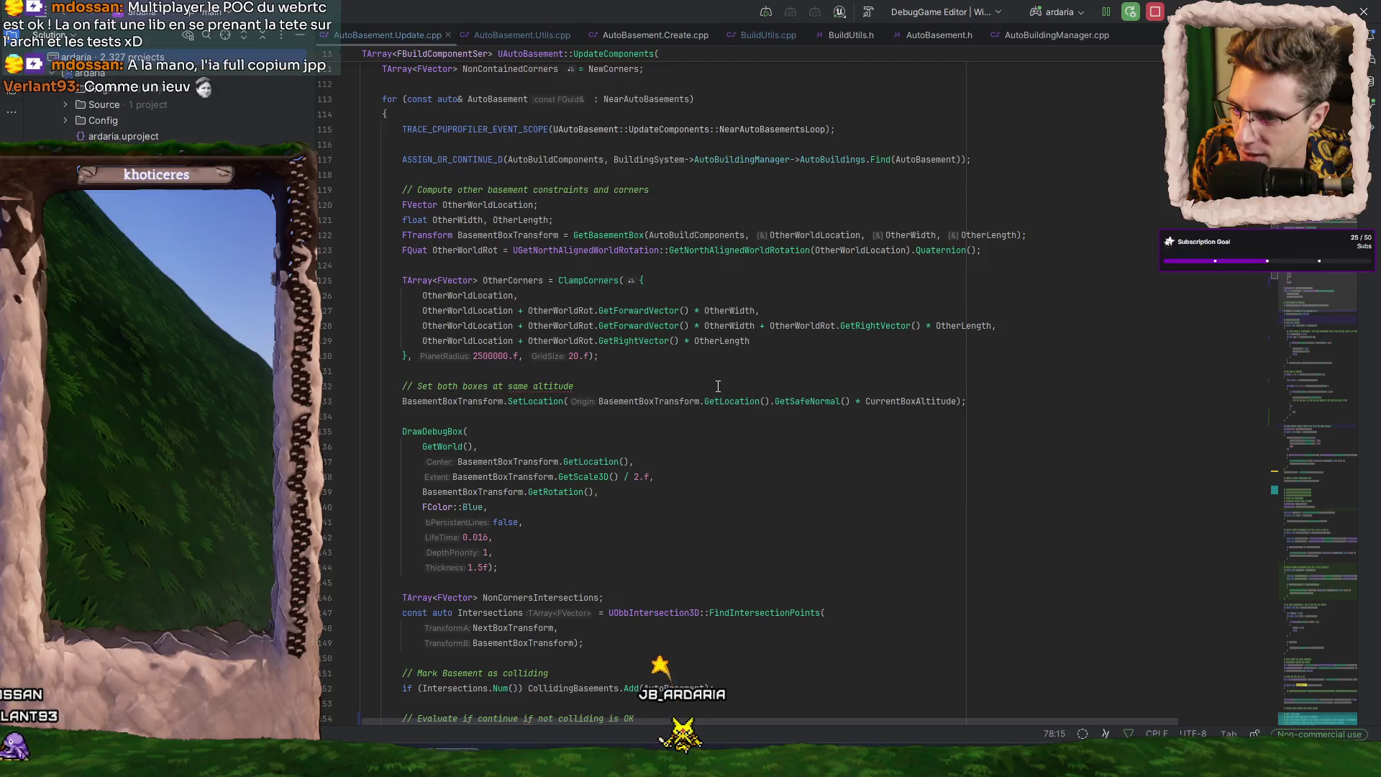
pyautogui.scroll(-6, 718, 386)
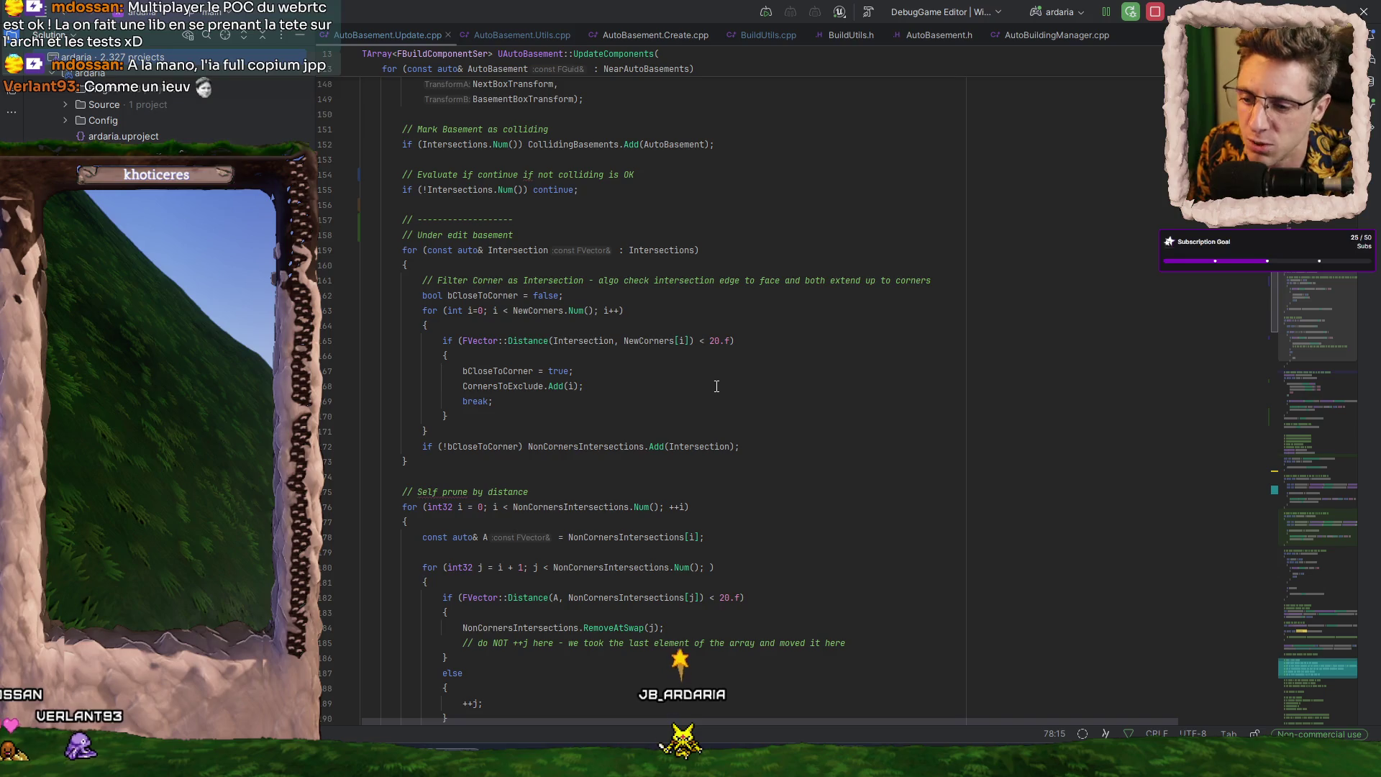
pyautogui.scroll(-7, 717, 386)
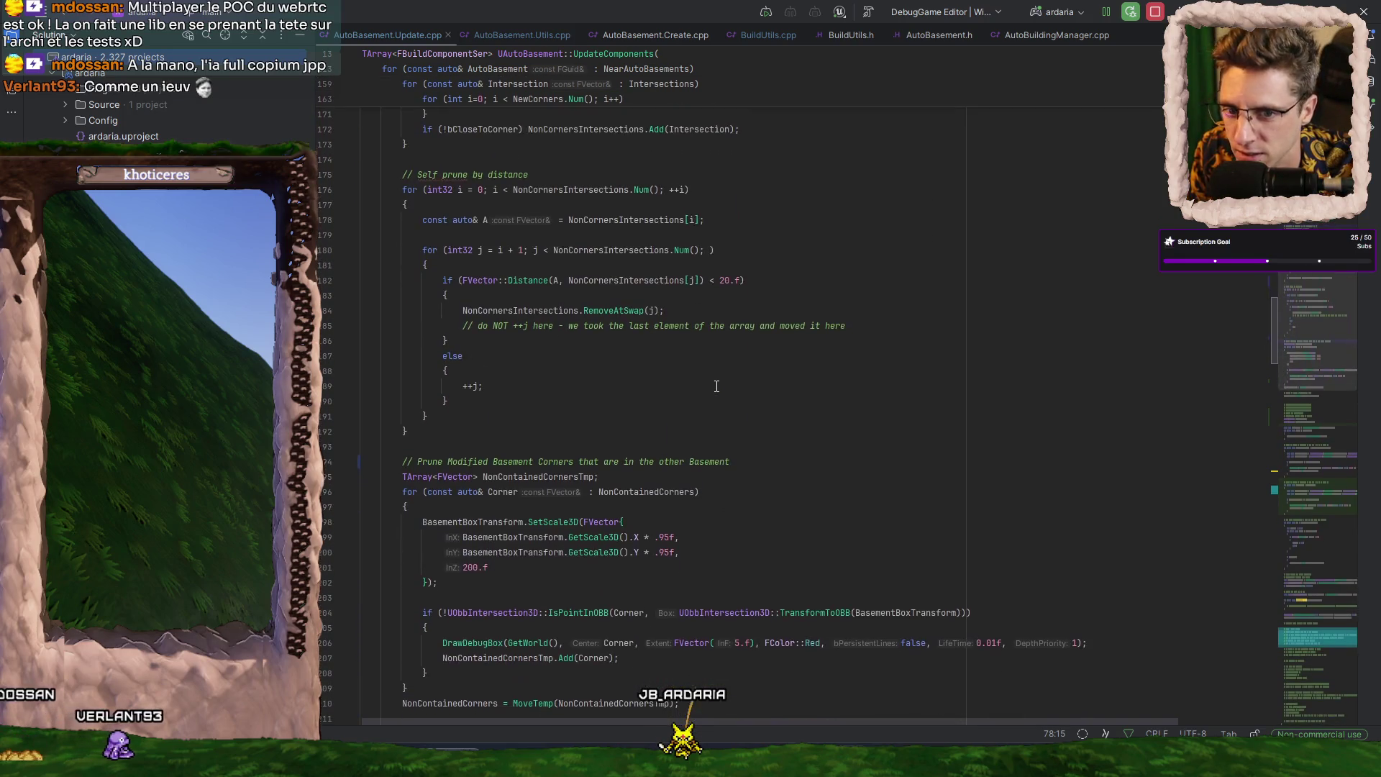
pyautogui.scroll(-8, 717, 382)
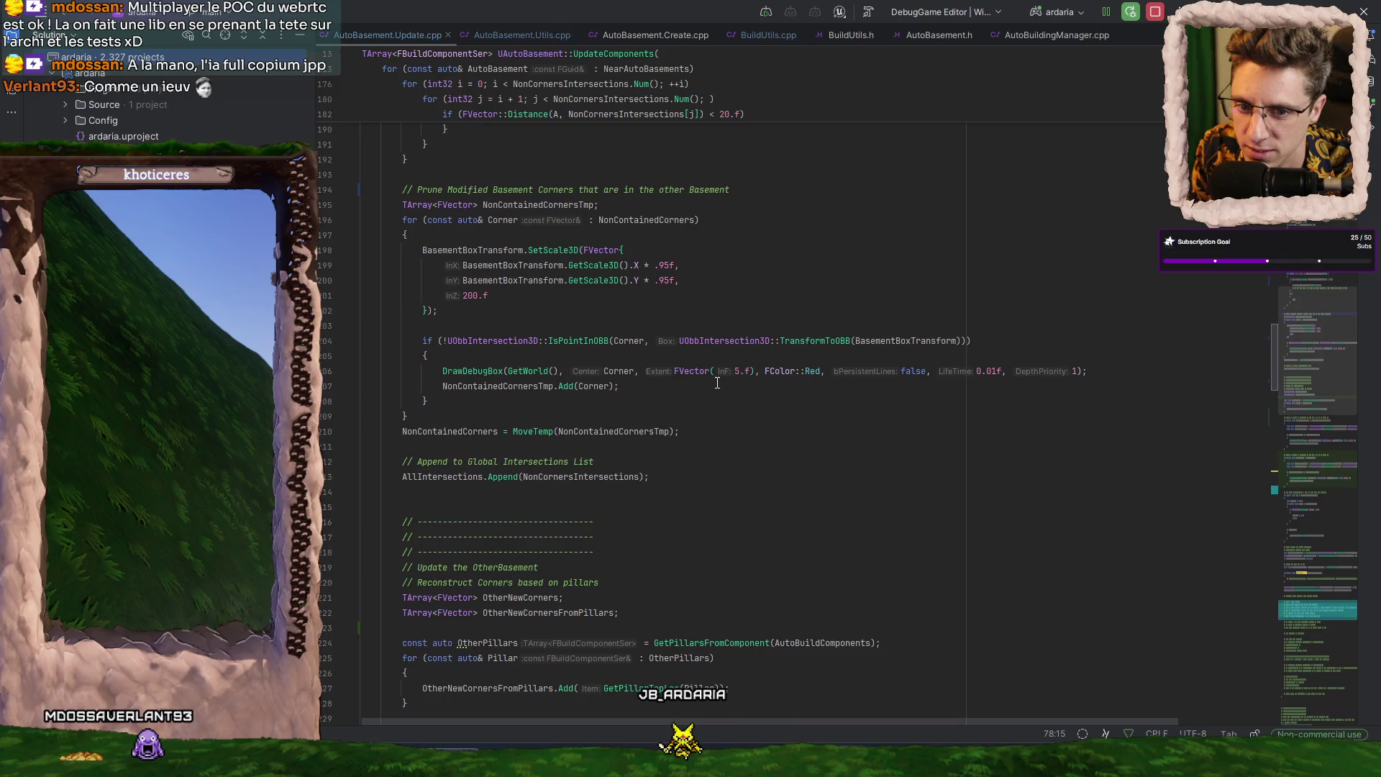
pyautogui.scroll(-4, 716, 382)
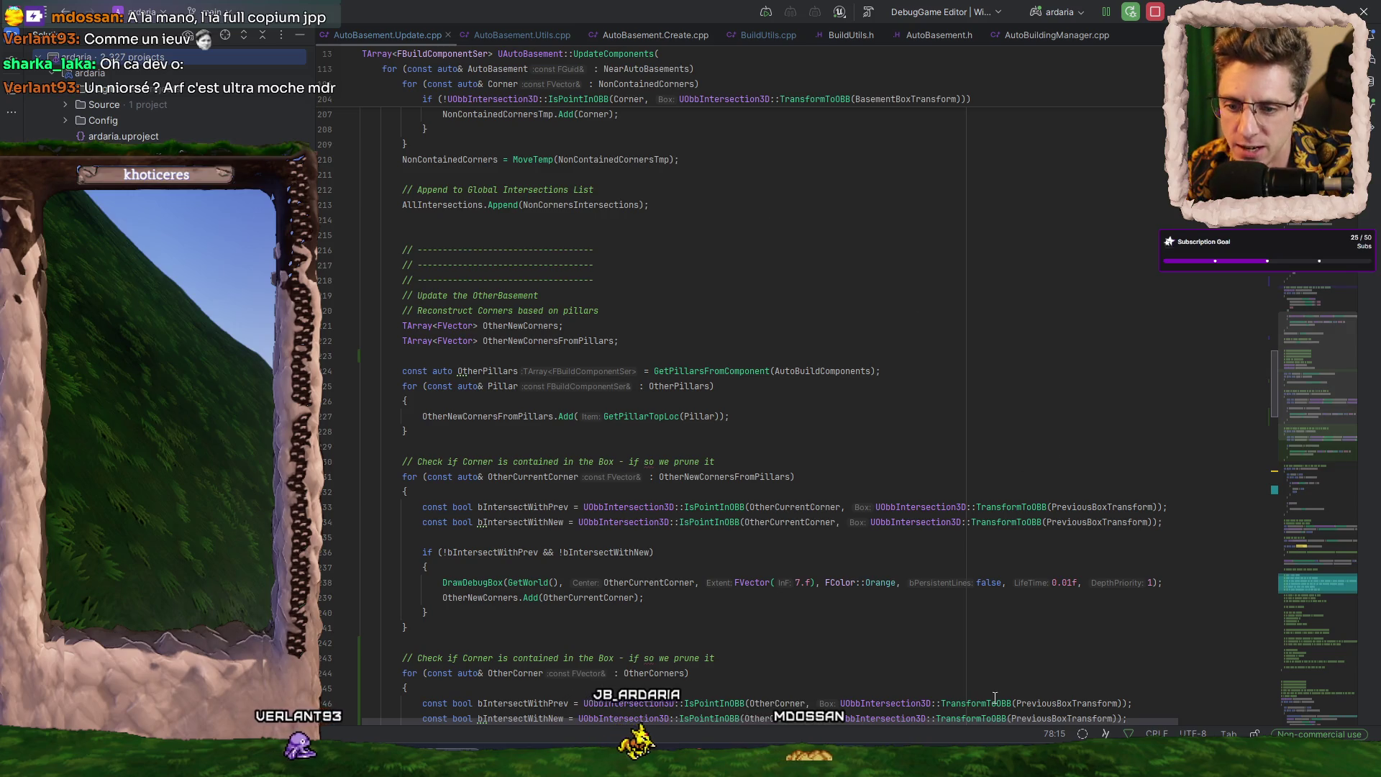
# - Review the PowerShell script in VS Code with the terminal hidden, then return to Rider
pyautogui.hotkey('alt', 'Tab')
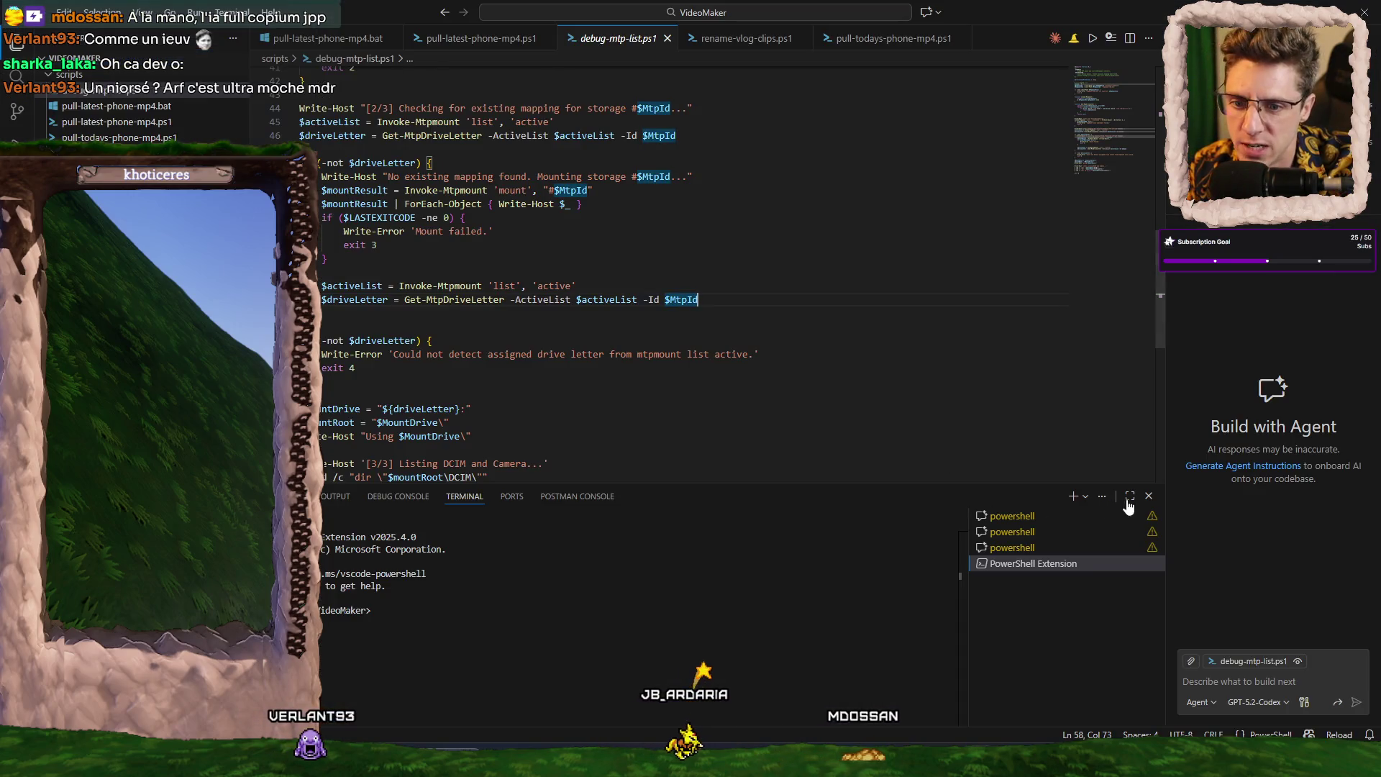
pyautogui.click(1148, 495)
pyautogui.scroll(10, 662, 253)
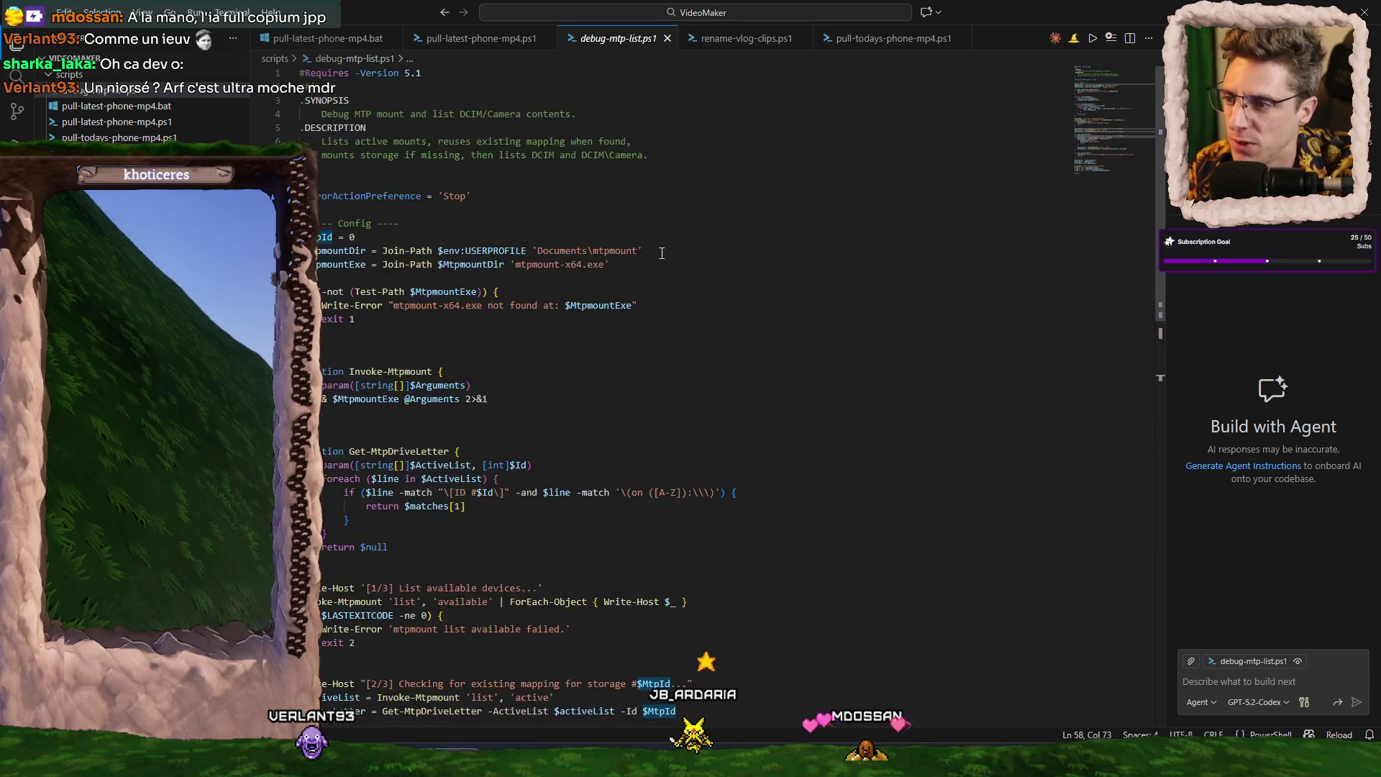
pyautogui.scroll(-3, 766, 396)
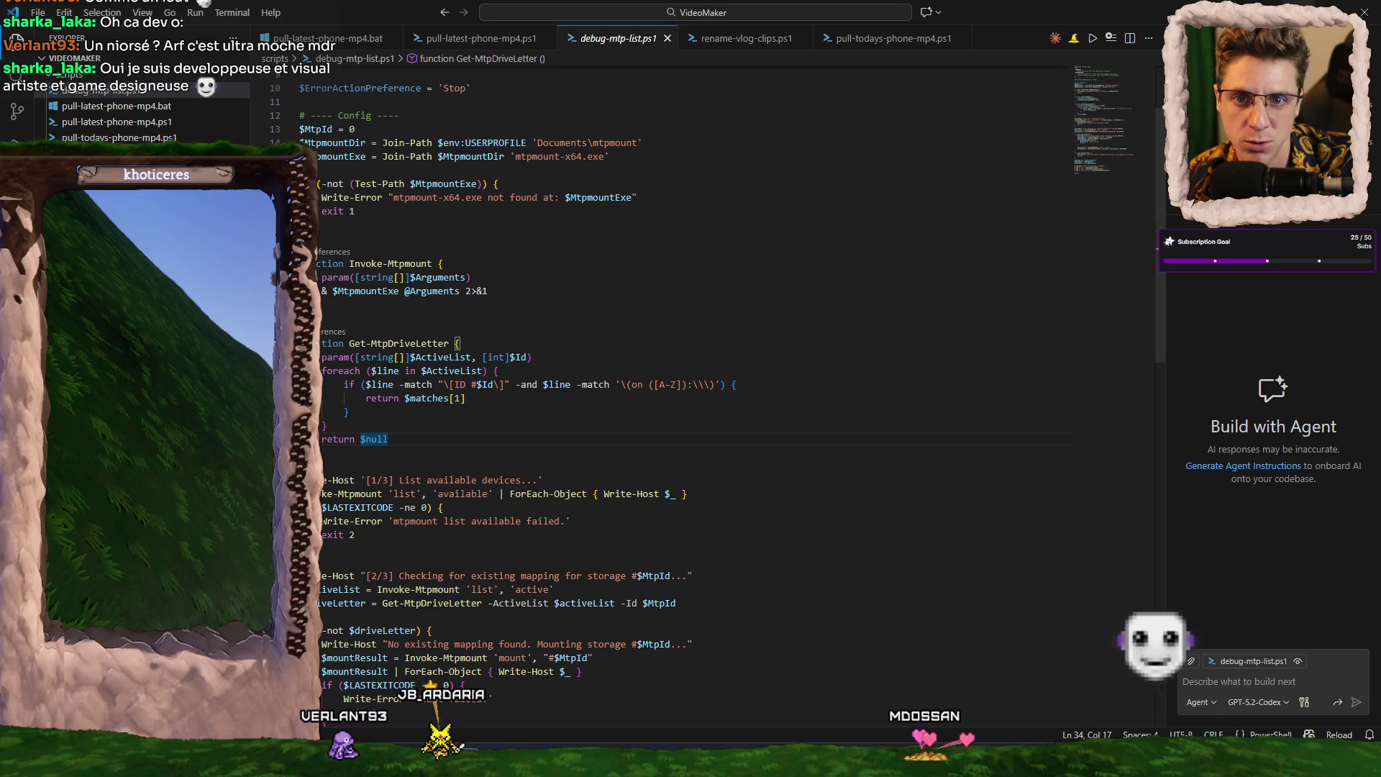
pyautogui.hotkey('alt', 'Tab')
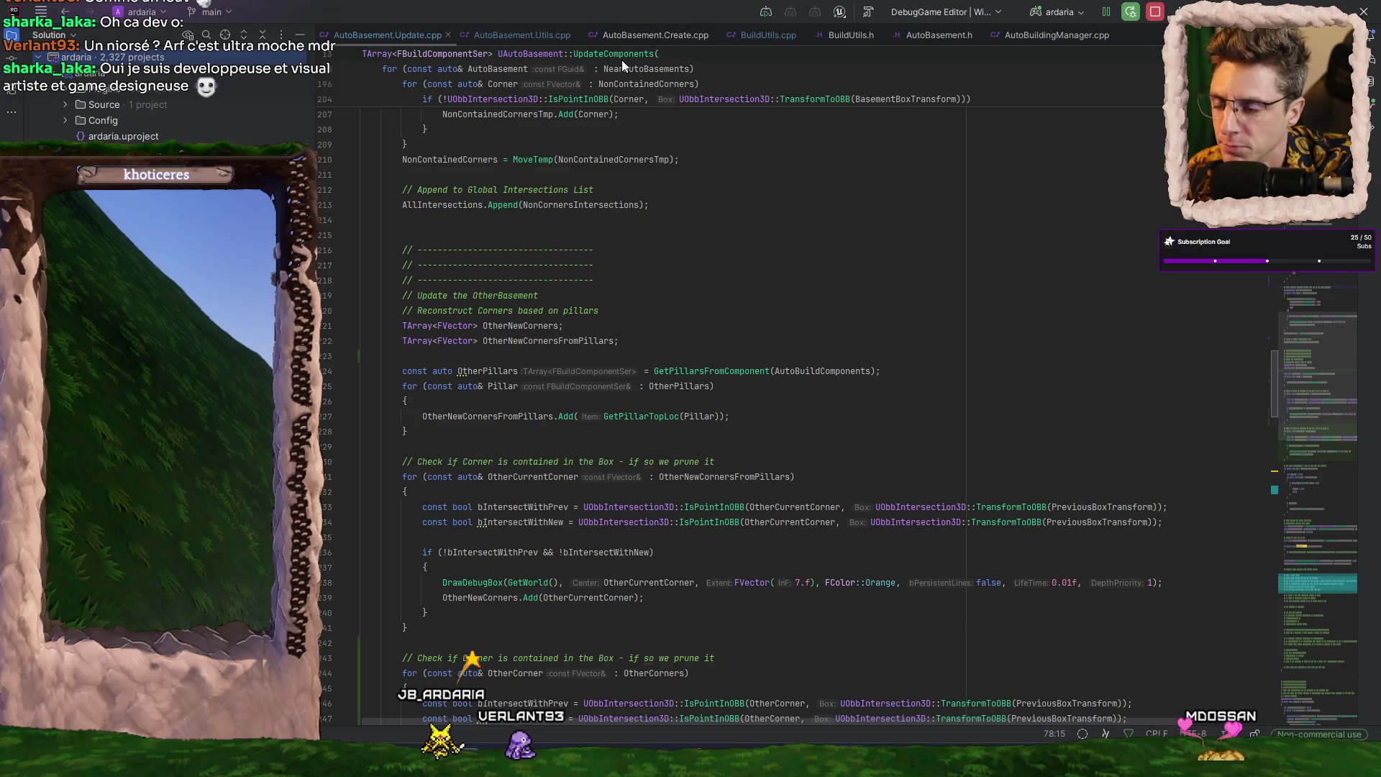
# - Close BuildUtils.h and put the cursor on line 198 of CreatePillars in AutoBasement.Create.cpp
pyautogui.click(879, 36)
pyautogui.click(654, 33)
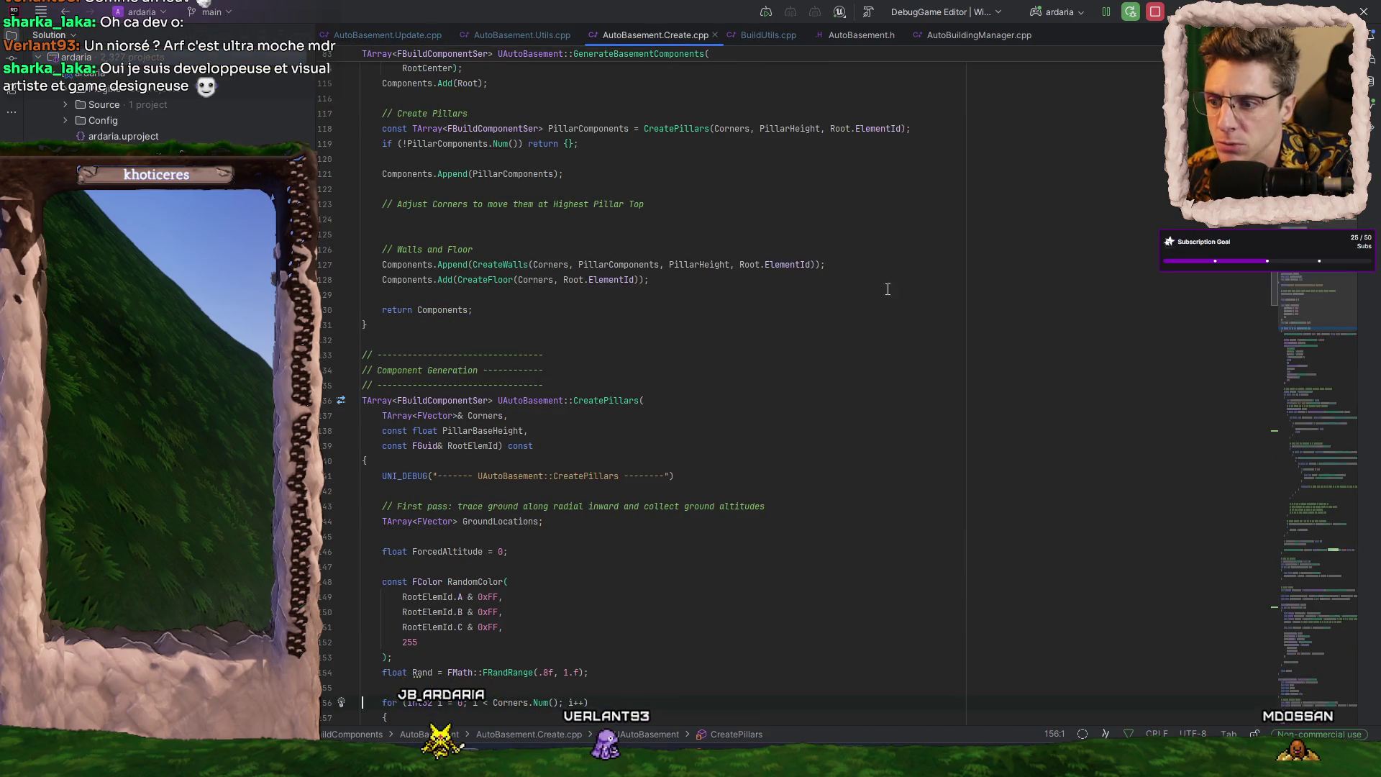
pyautogui.scroll(5, 951, 393)
pyautogui.scroll(-15, 950, 393)
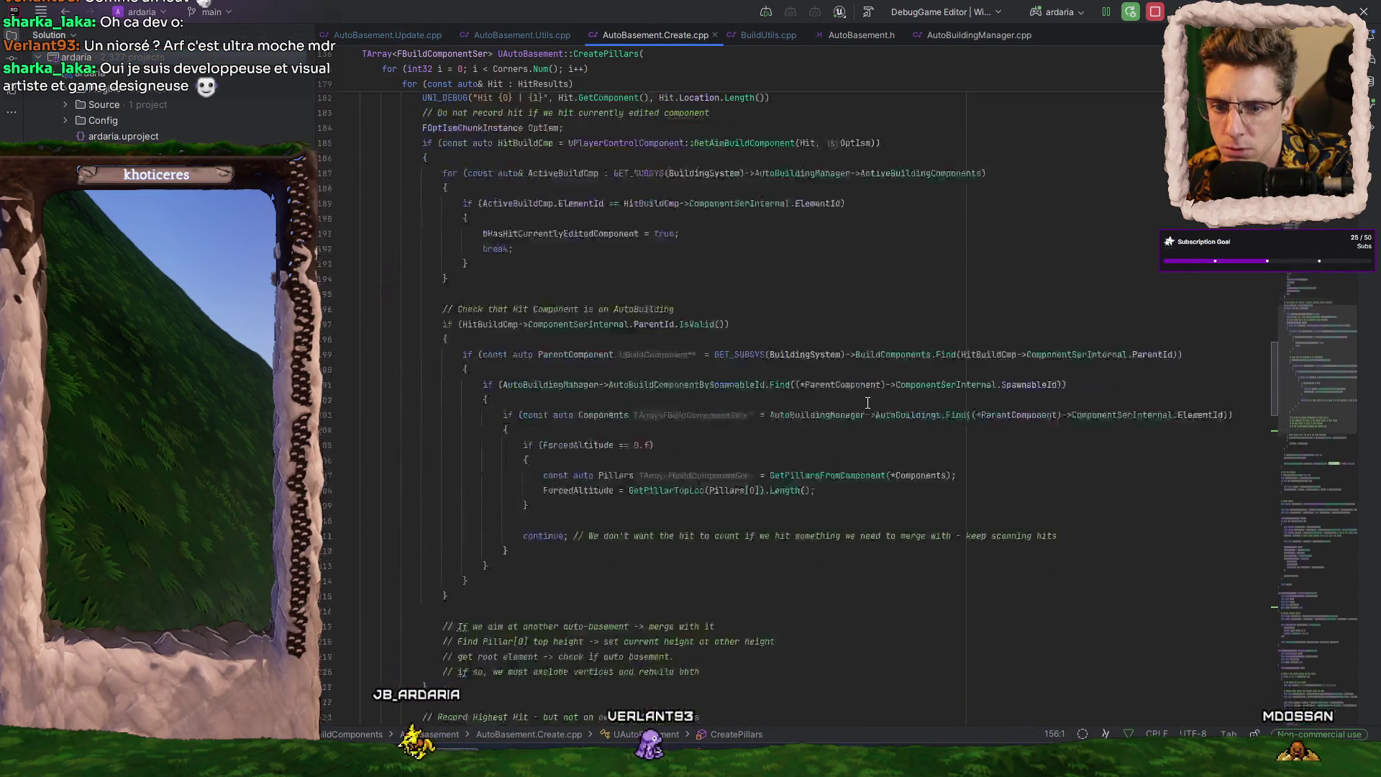
pyautogui.scroll(-1, 820, 388)
pyautogui.click(786, 386)
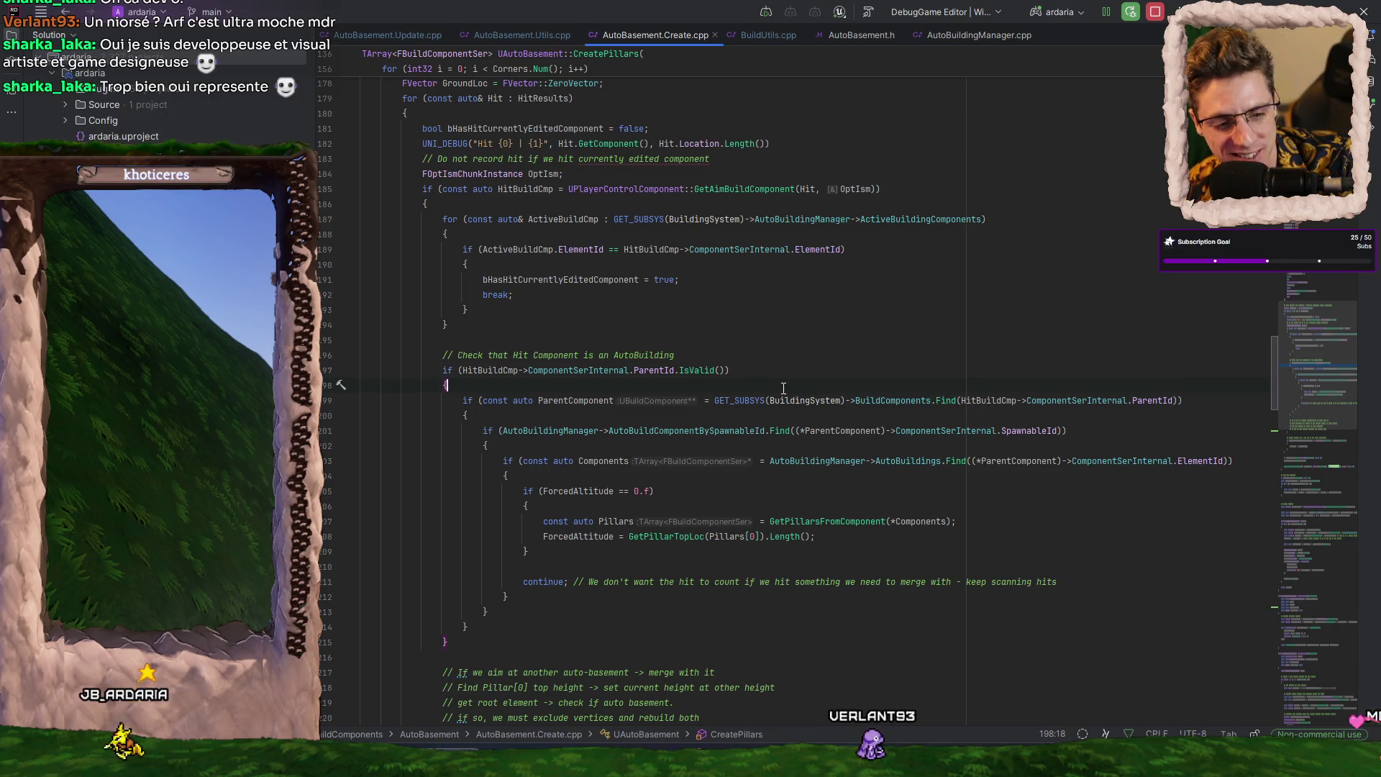
pyautogui.scroll(-7, 775, 380)
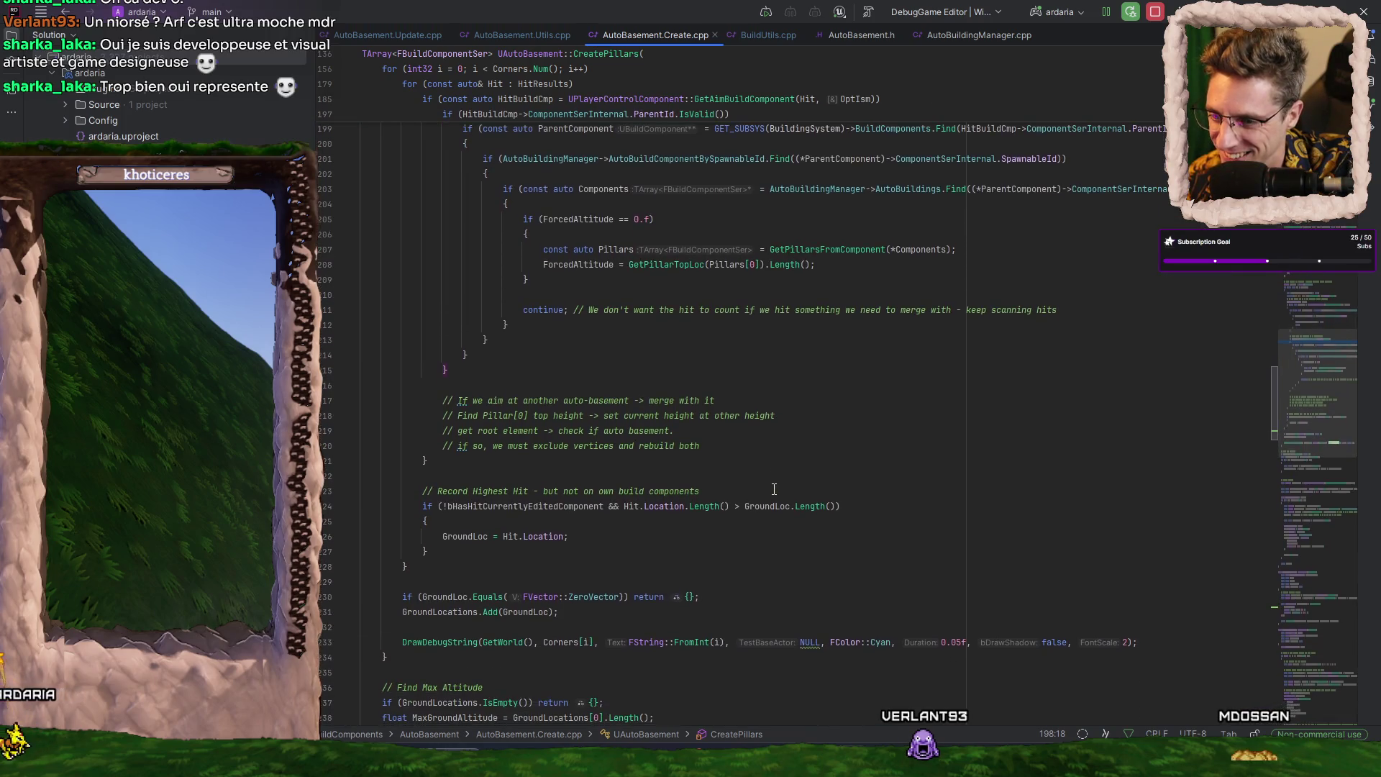
pyautogui.scroll(2, 774, 489)
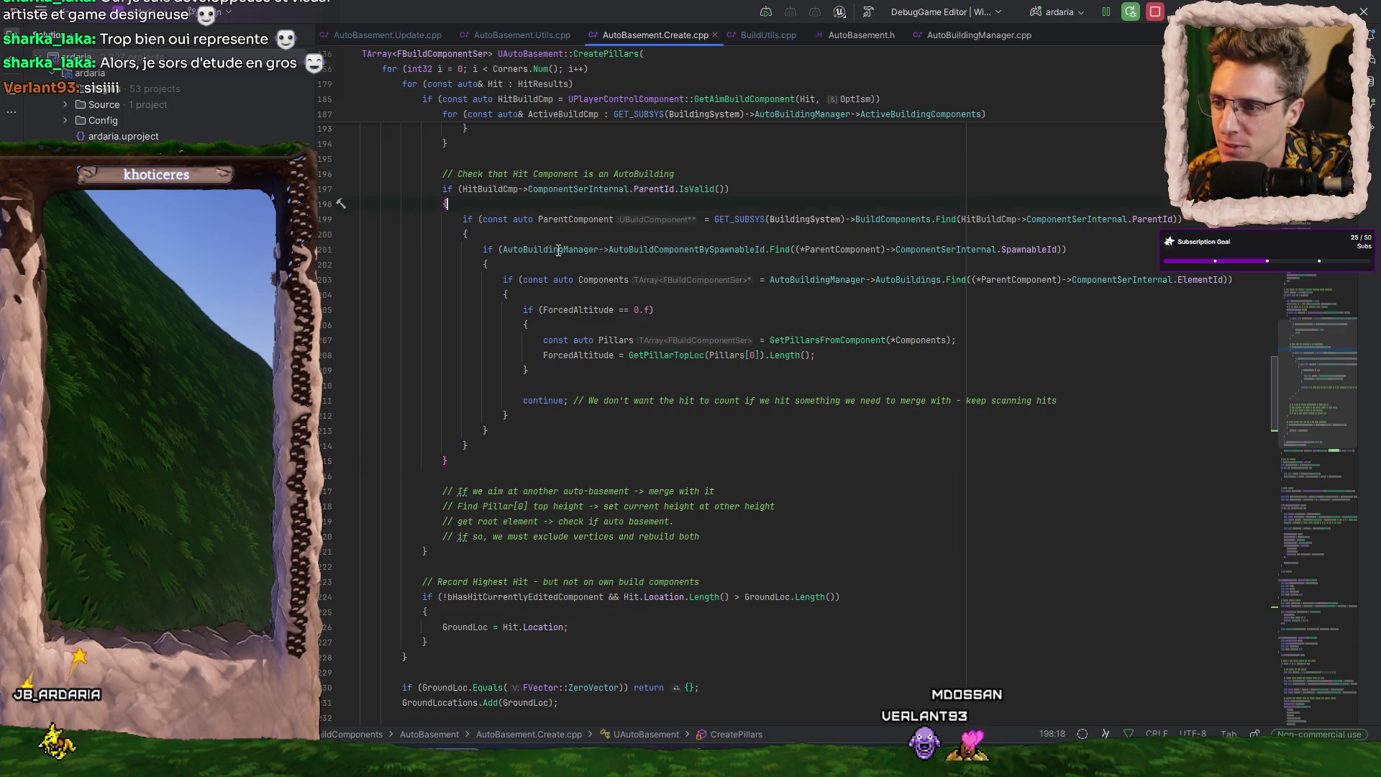
pyautogui.scroll(9, 547, 233)
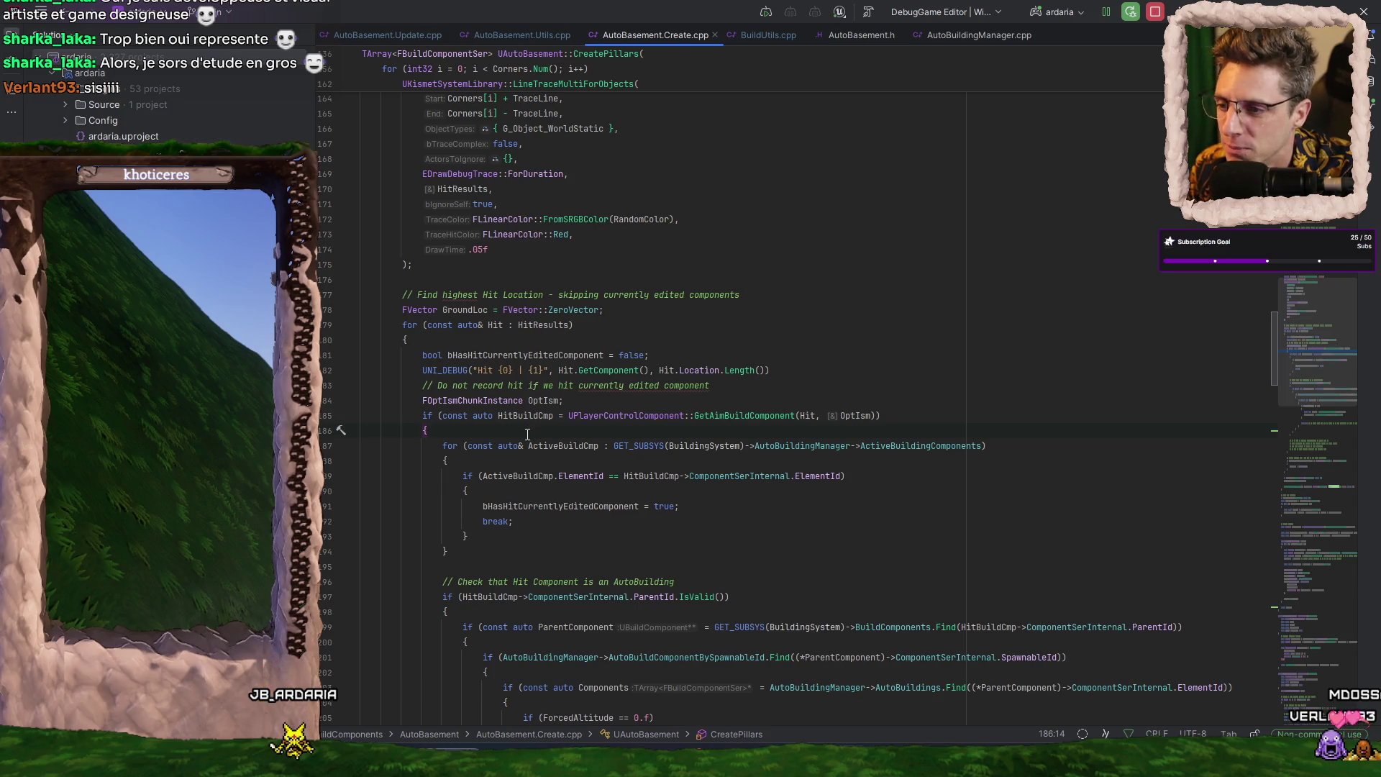
pyautogui.scroll(3, 526, 435)
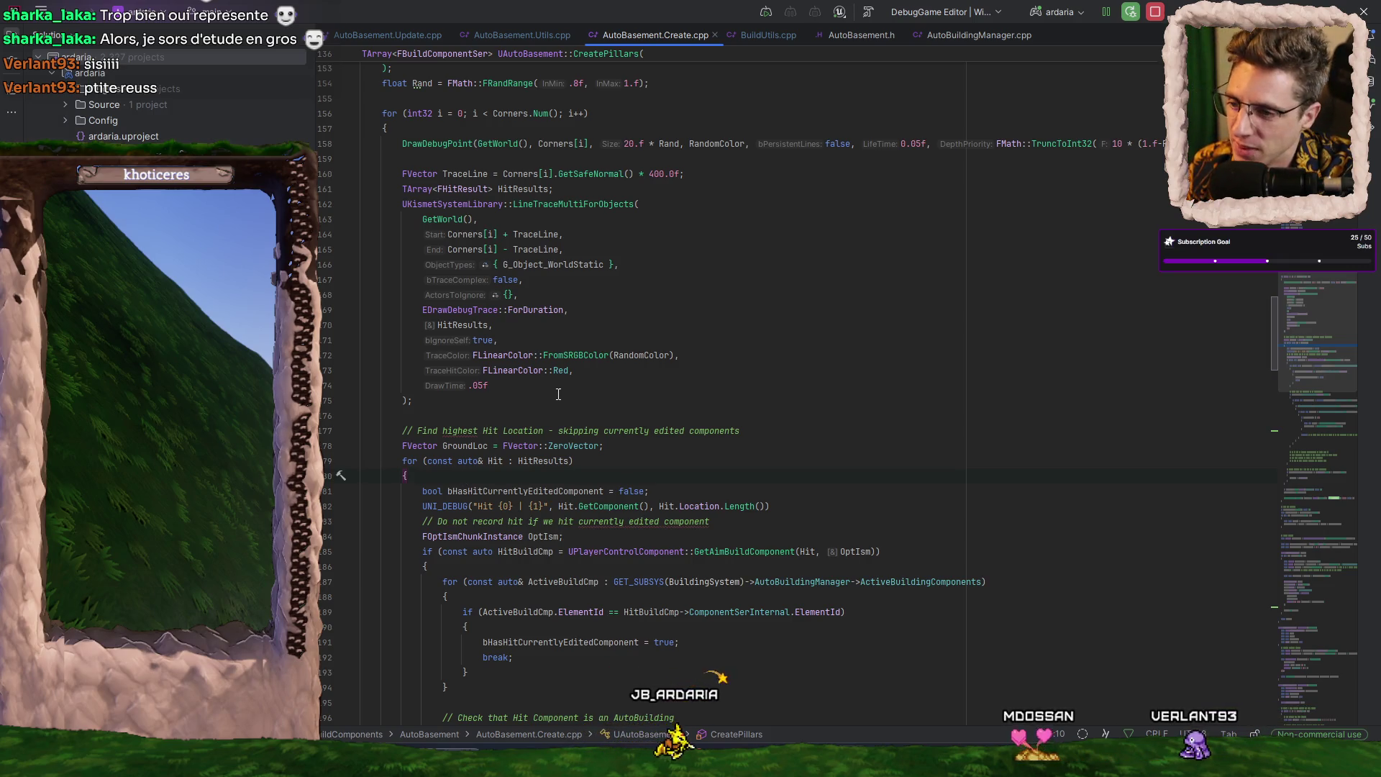
pyautogui.scroll(3, 609, 333)
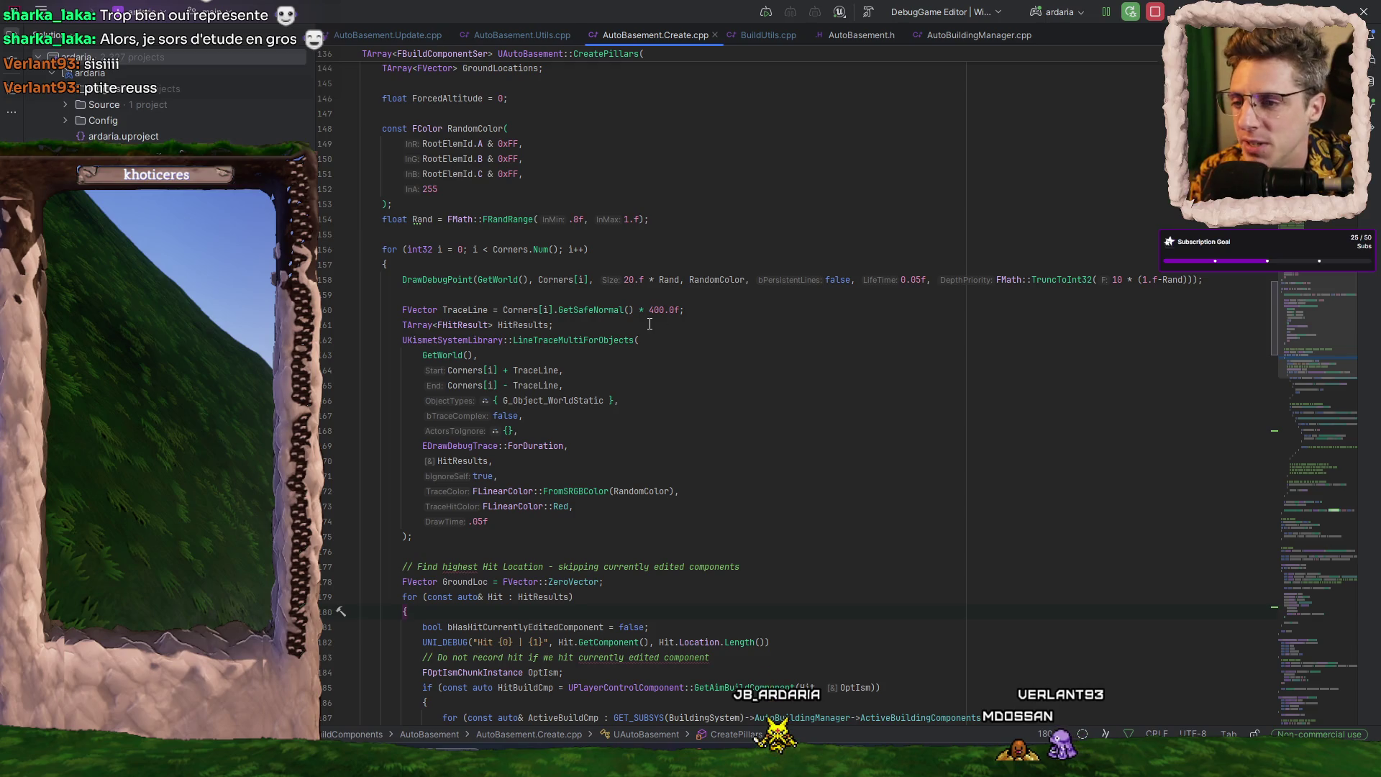
pyautogui.scroll(-9, 694, 465)
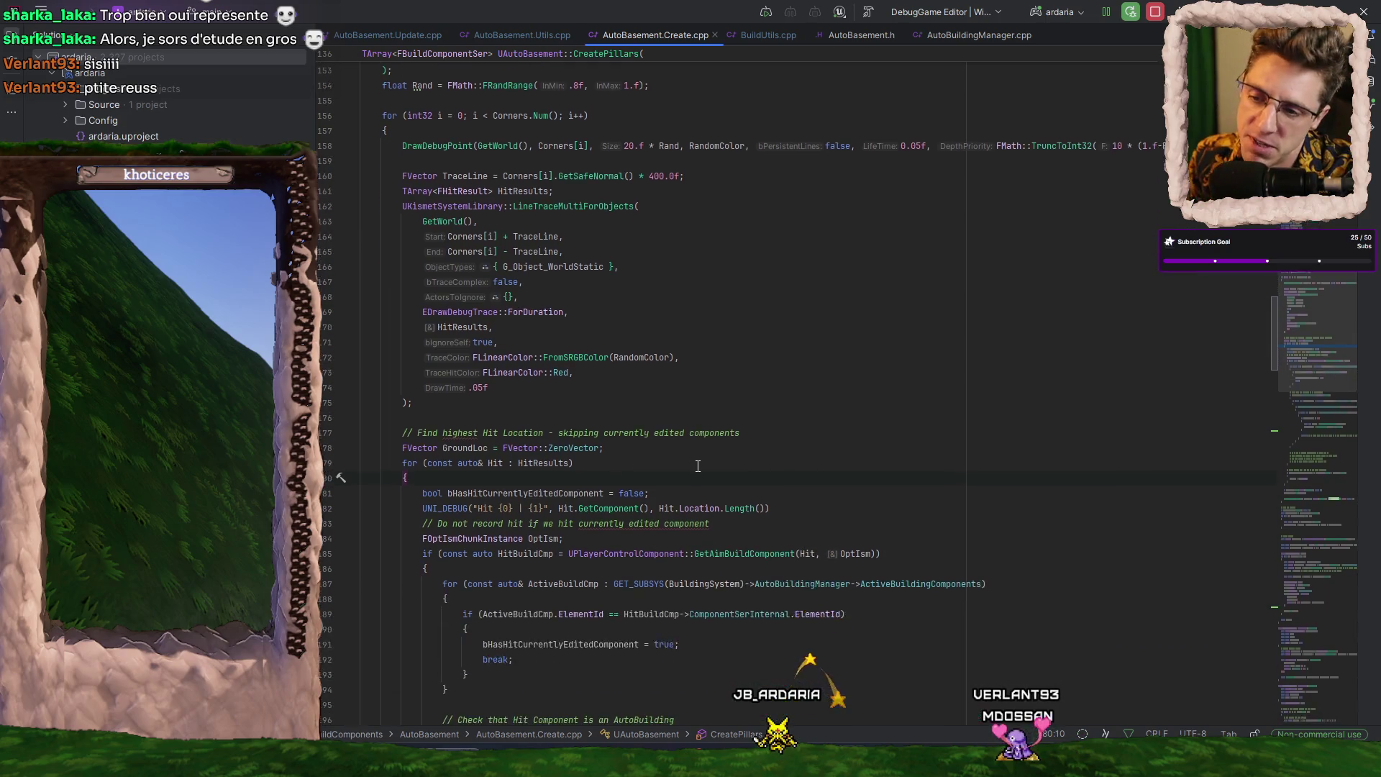
pyautogui.scroll(-3, 686, 465)
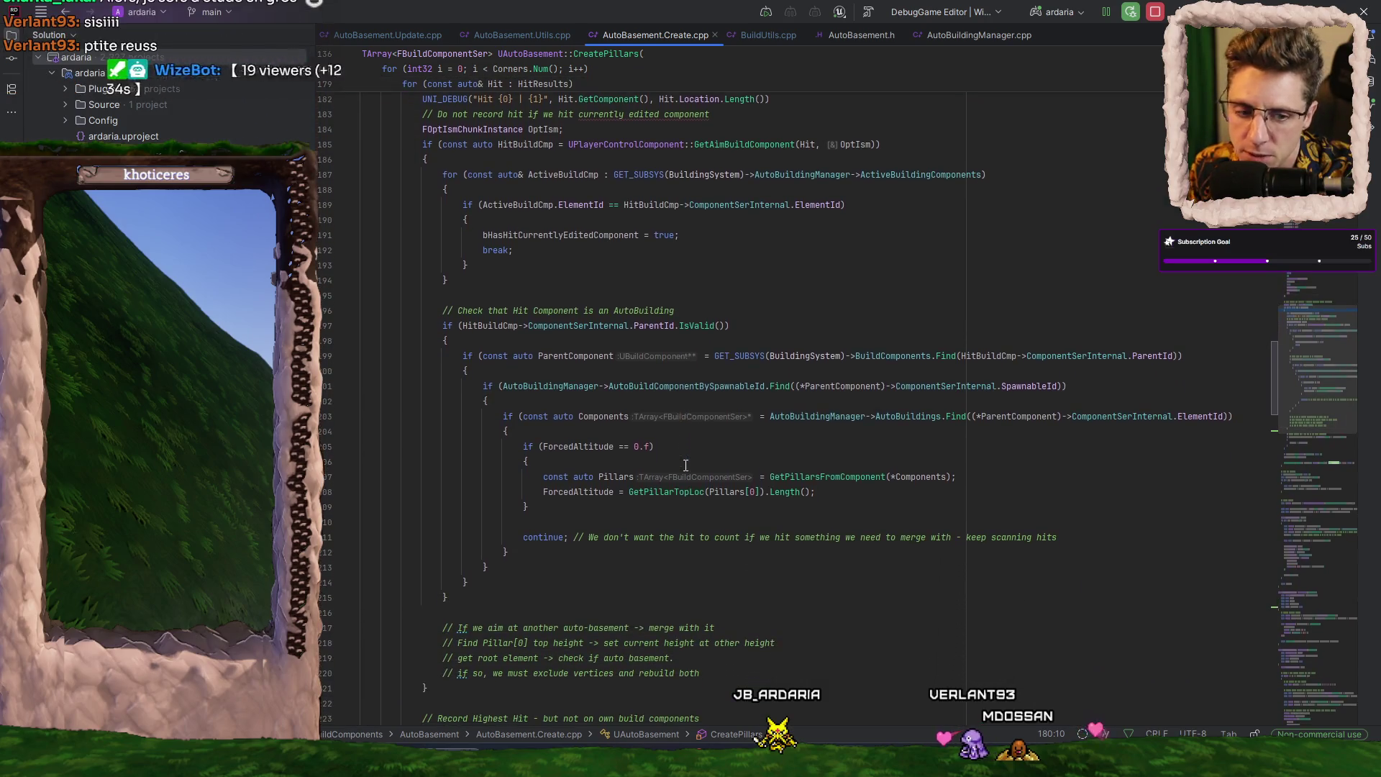
pyautogui.moveTo(684, 460)
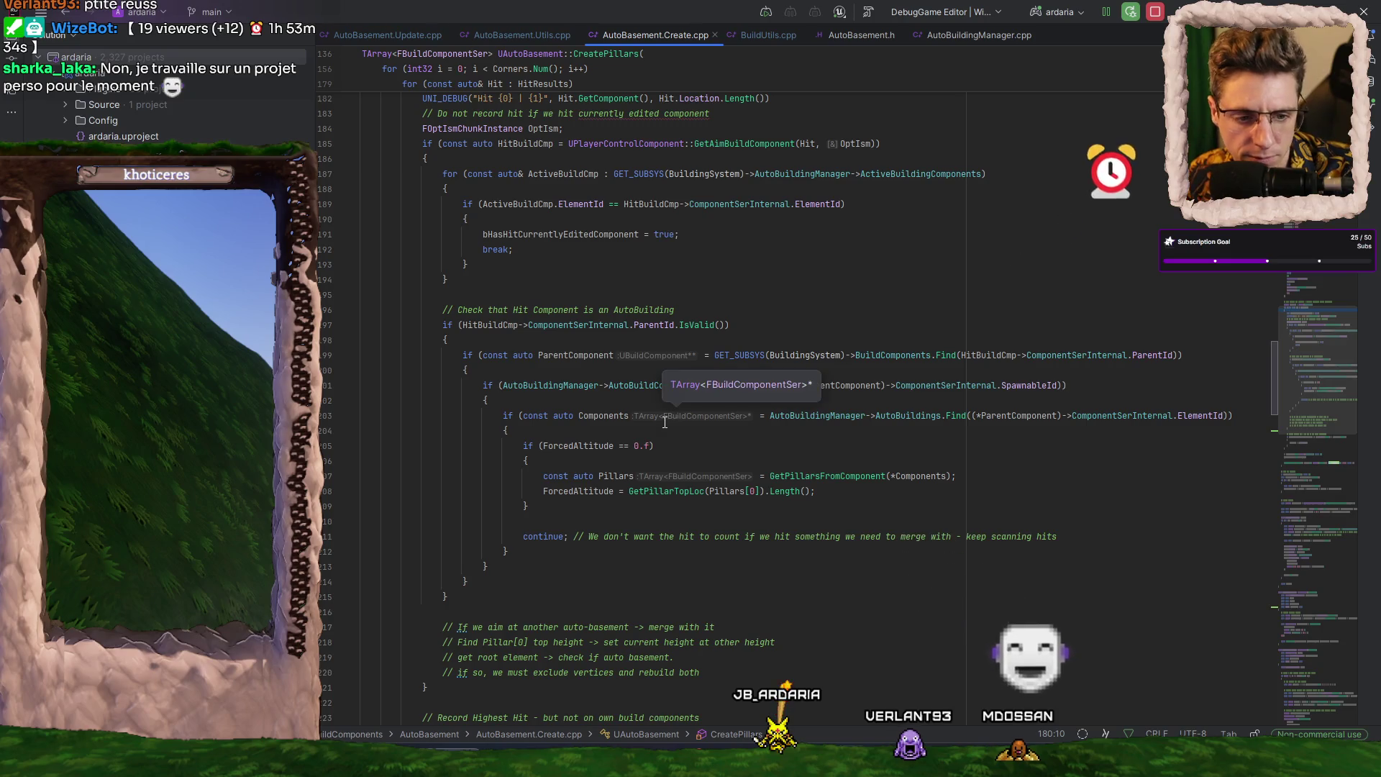
pyautogui.scroll(-2, 684, 467)
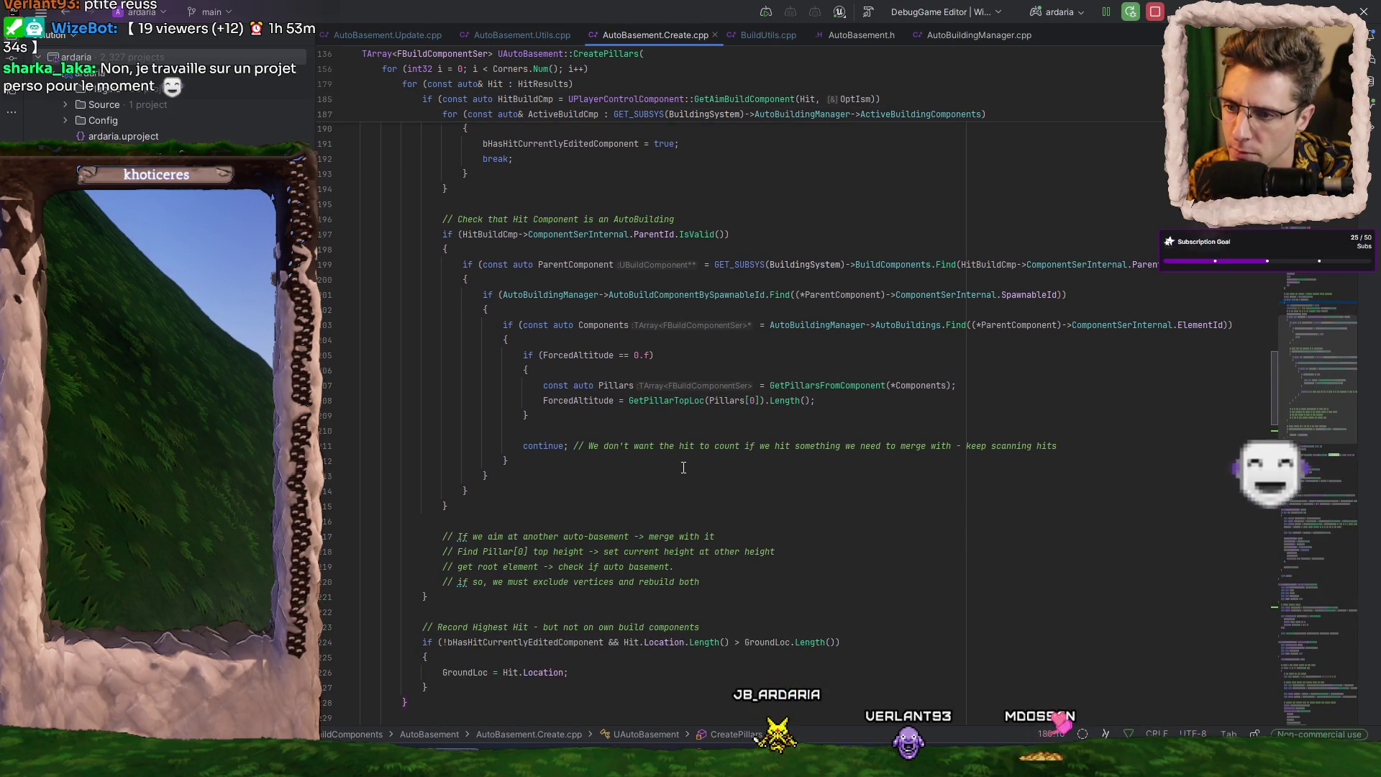
pyautogui.scroll(2, 676, 464)
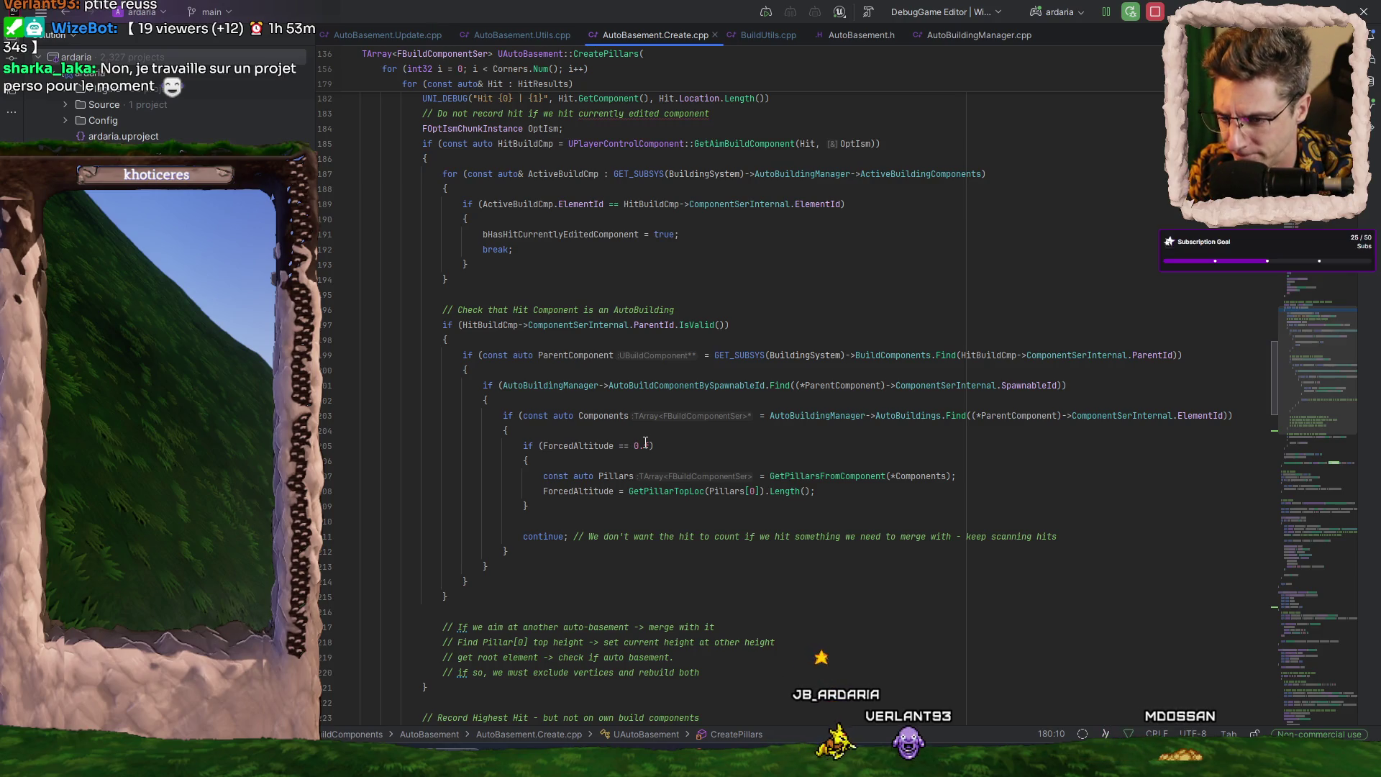
pyautogui.doubleClick(565, 447)
pyautogui.scroll(4, 610, 318)
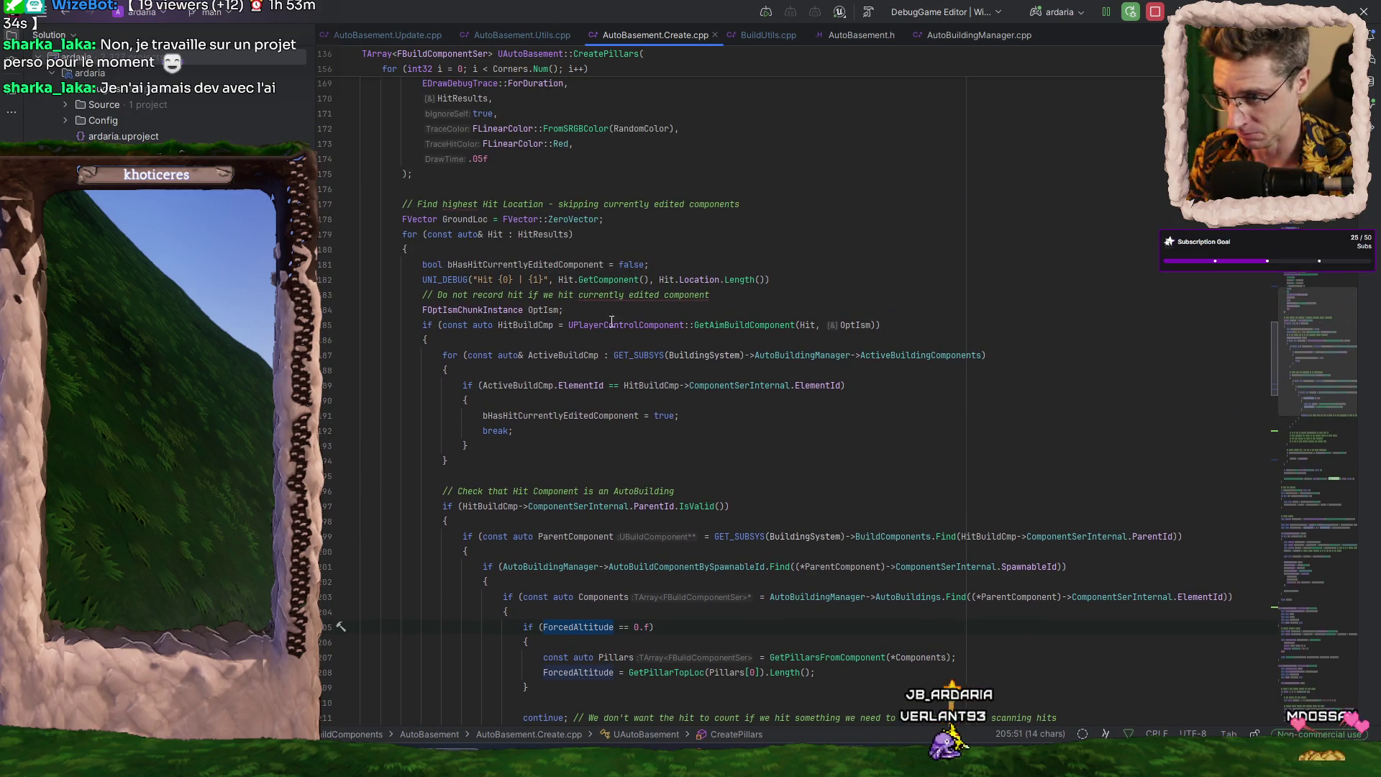
pyautogui.scroll(5, 619, 302)
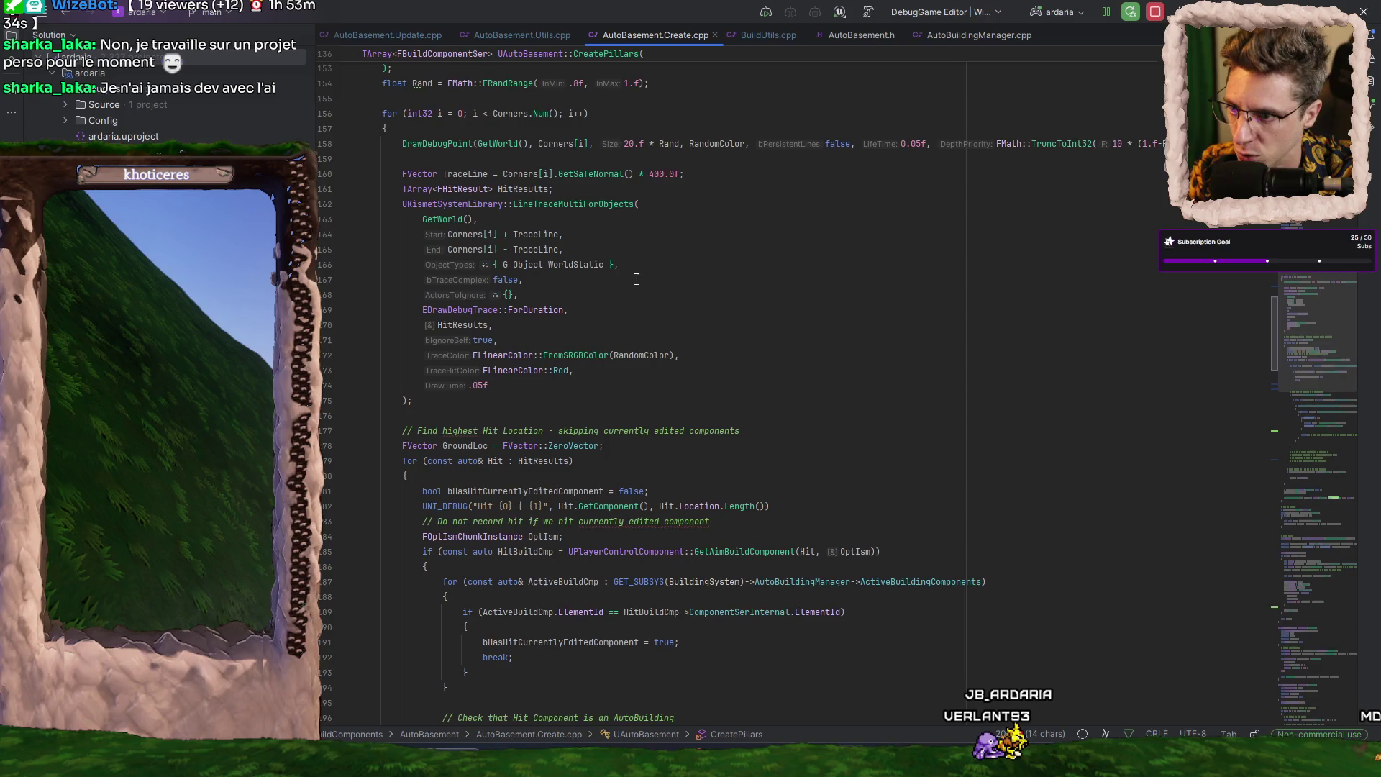
pyautogui.scroll(1, 637, 273)
pyautogui.scroll(1, 644, 288)
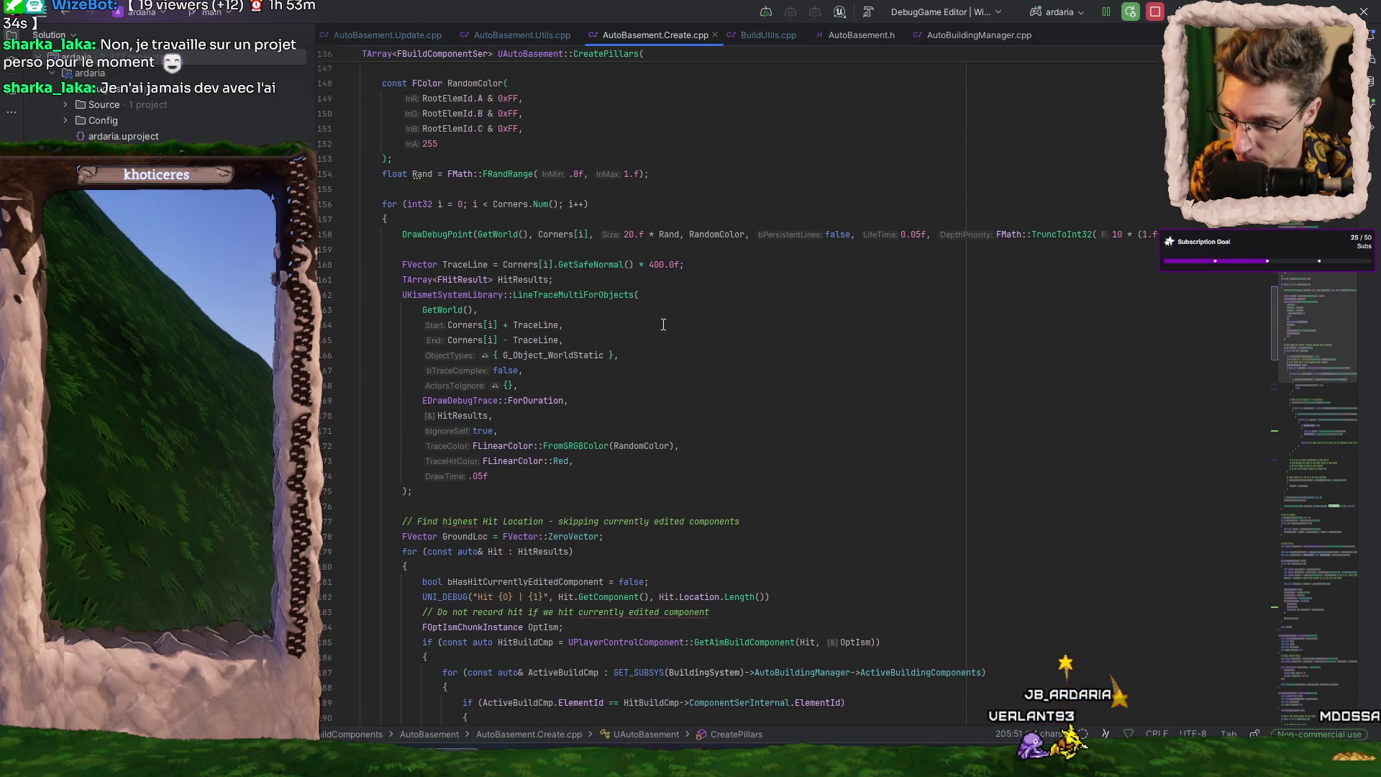
pyautogui.scroll(1, 697, 410)
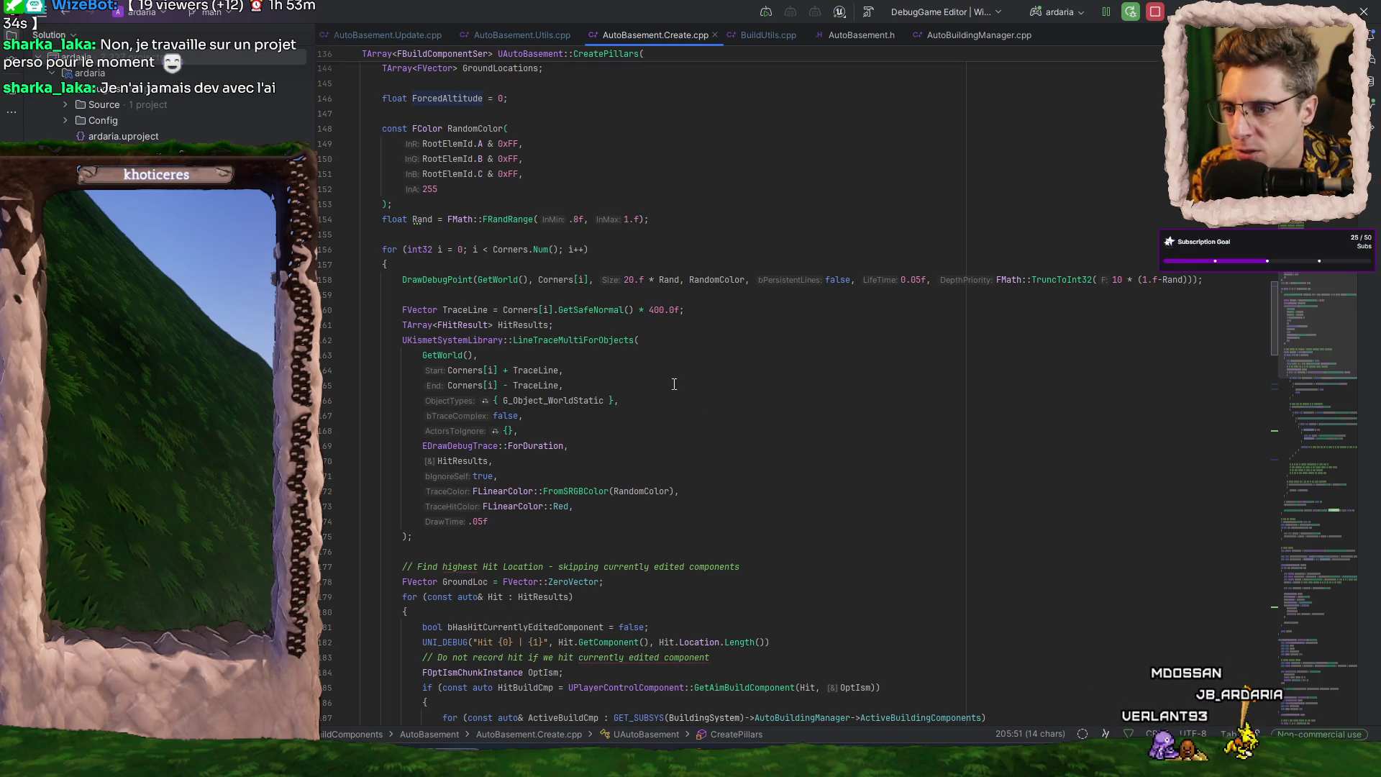
pyautogui.scroll(-8, 674, 385)
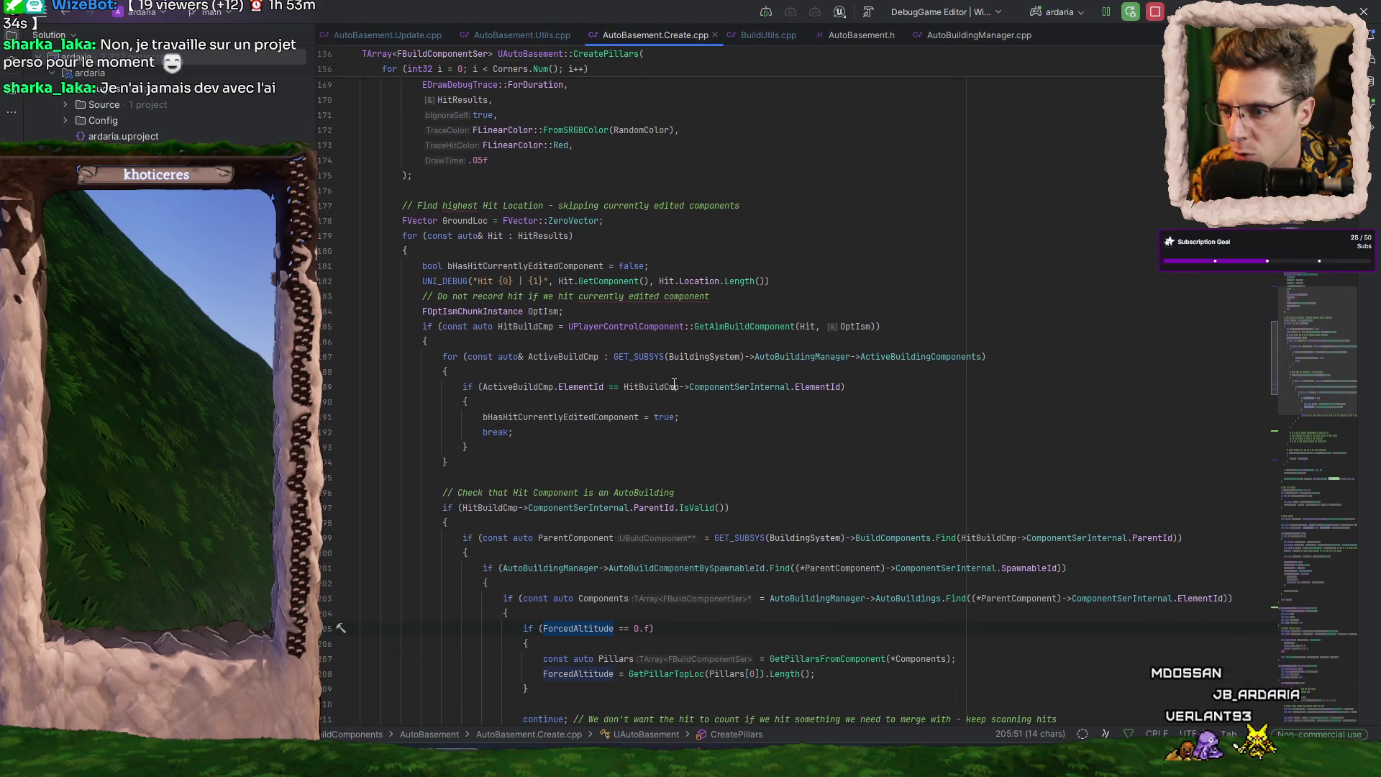
pyautogui.scroll(-14, 674, 384)
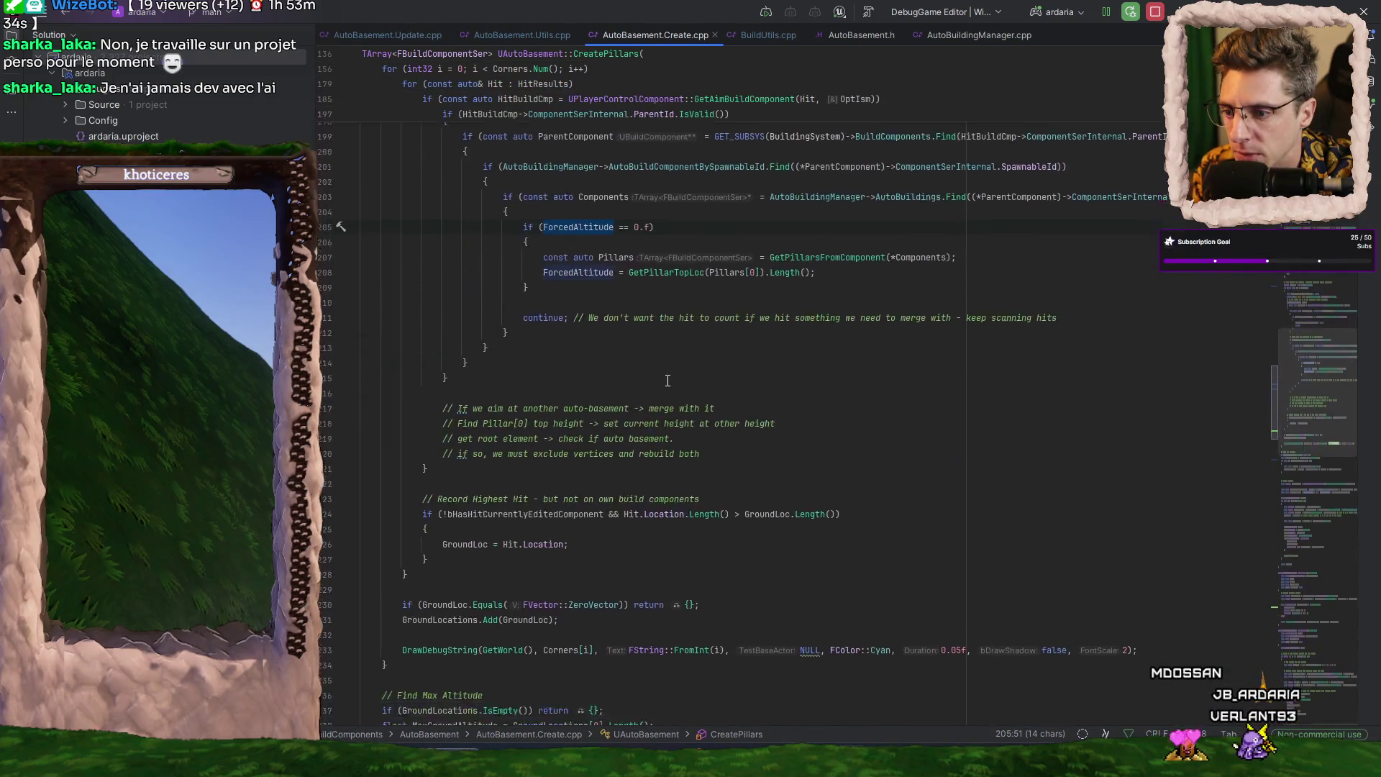
pyautogui.scroll(-3, 467, 490)
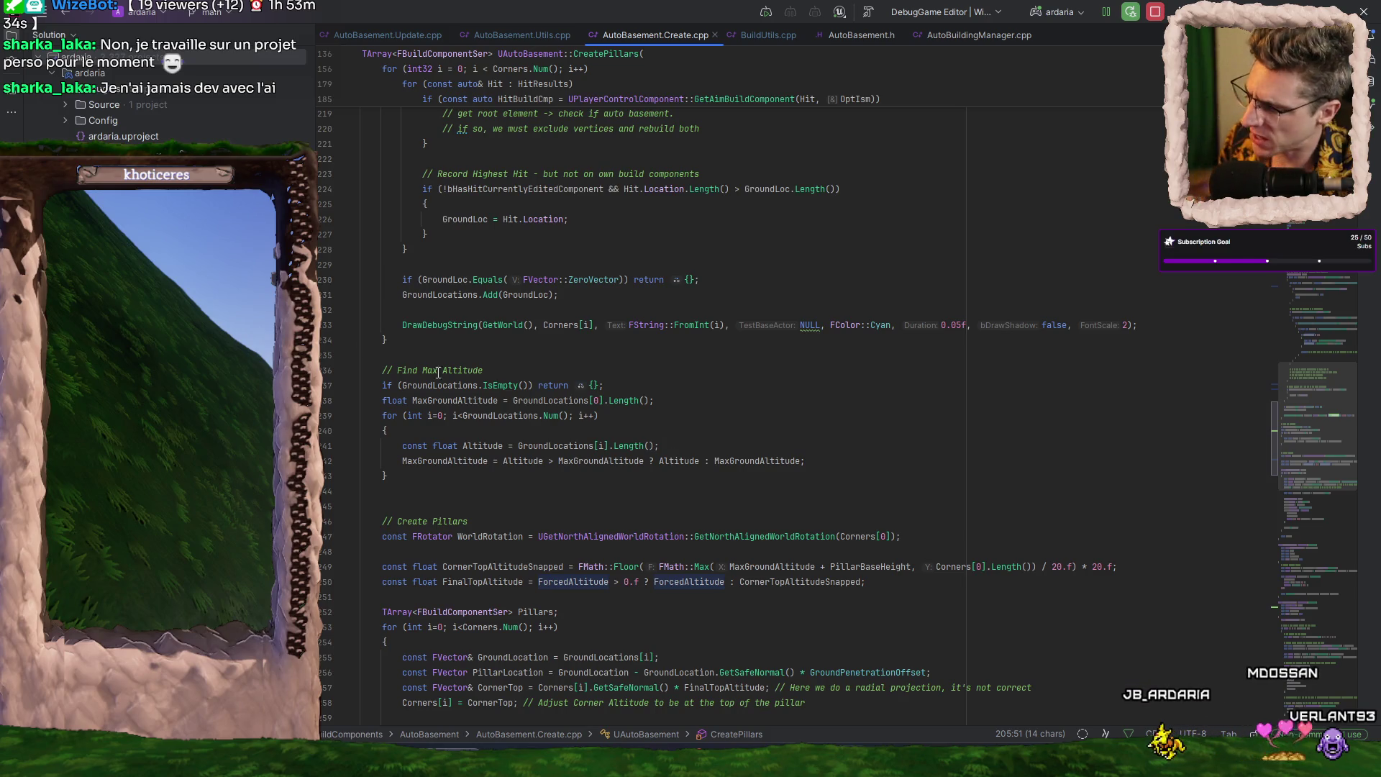
pyautogui.hotkey('alt', 'Tab')
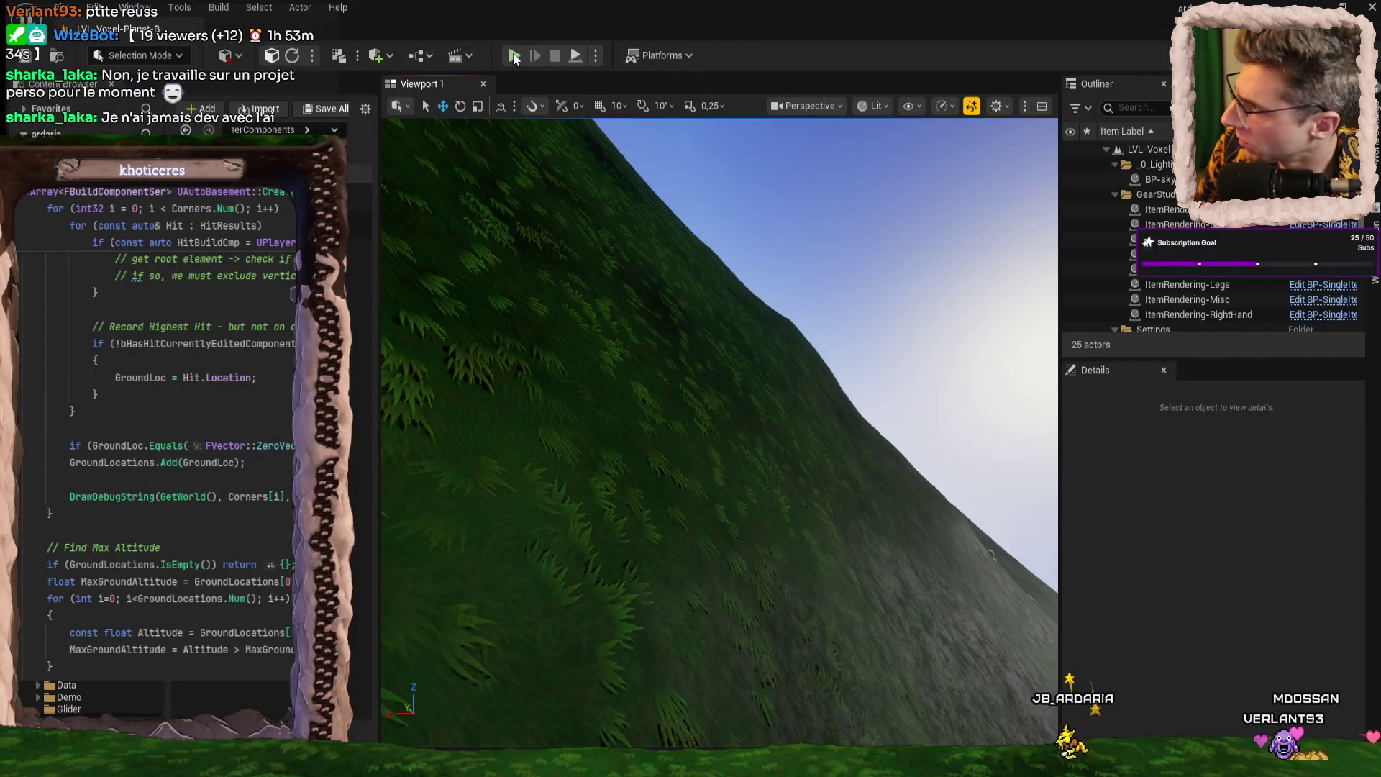
# - Start a play-in-editor session, eject from the player with F8, and pause the game
pyautogui.click(515, 56)
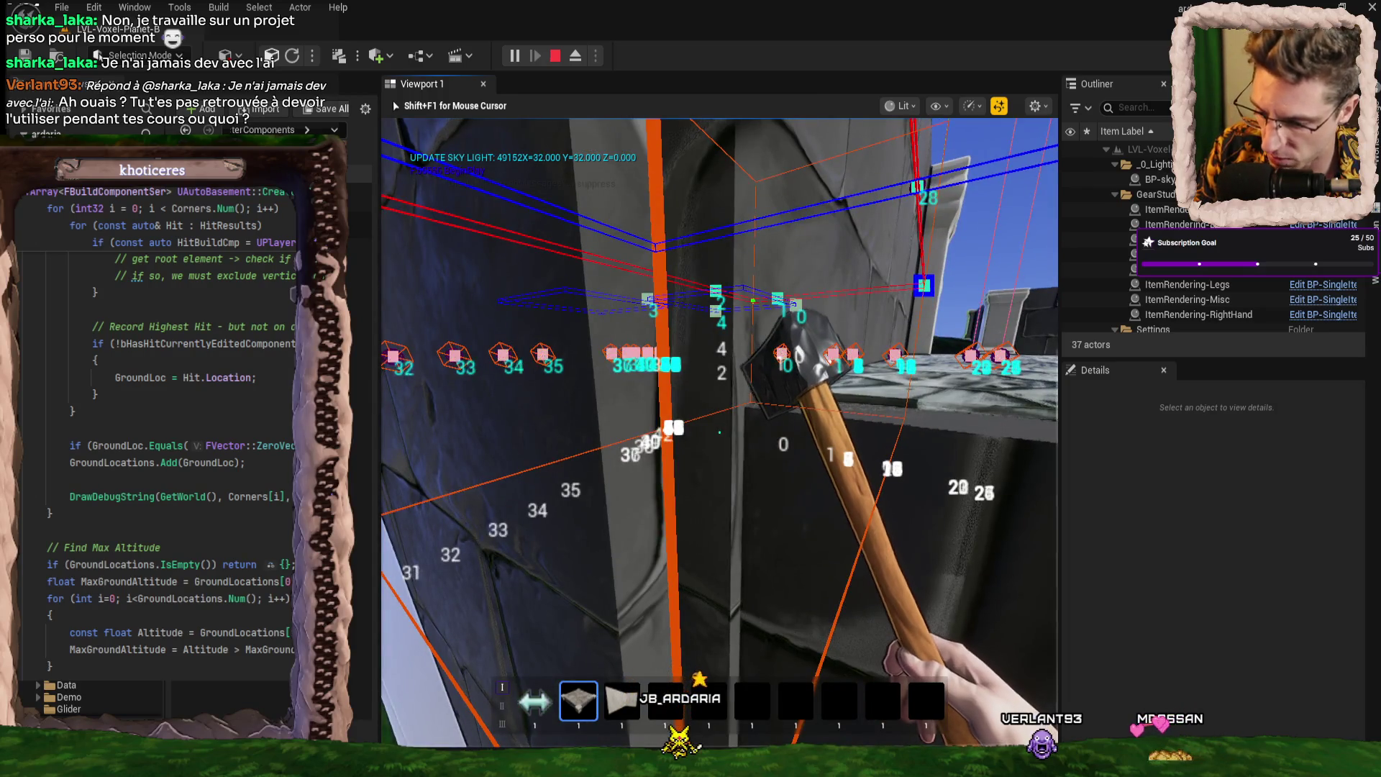
pyautogui.press('F8')
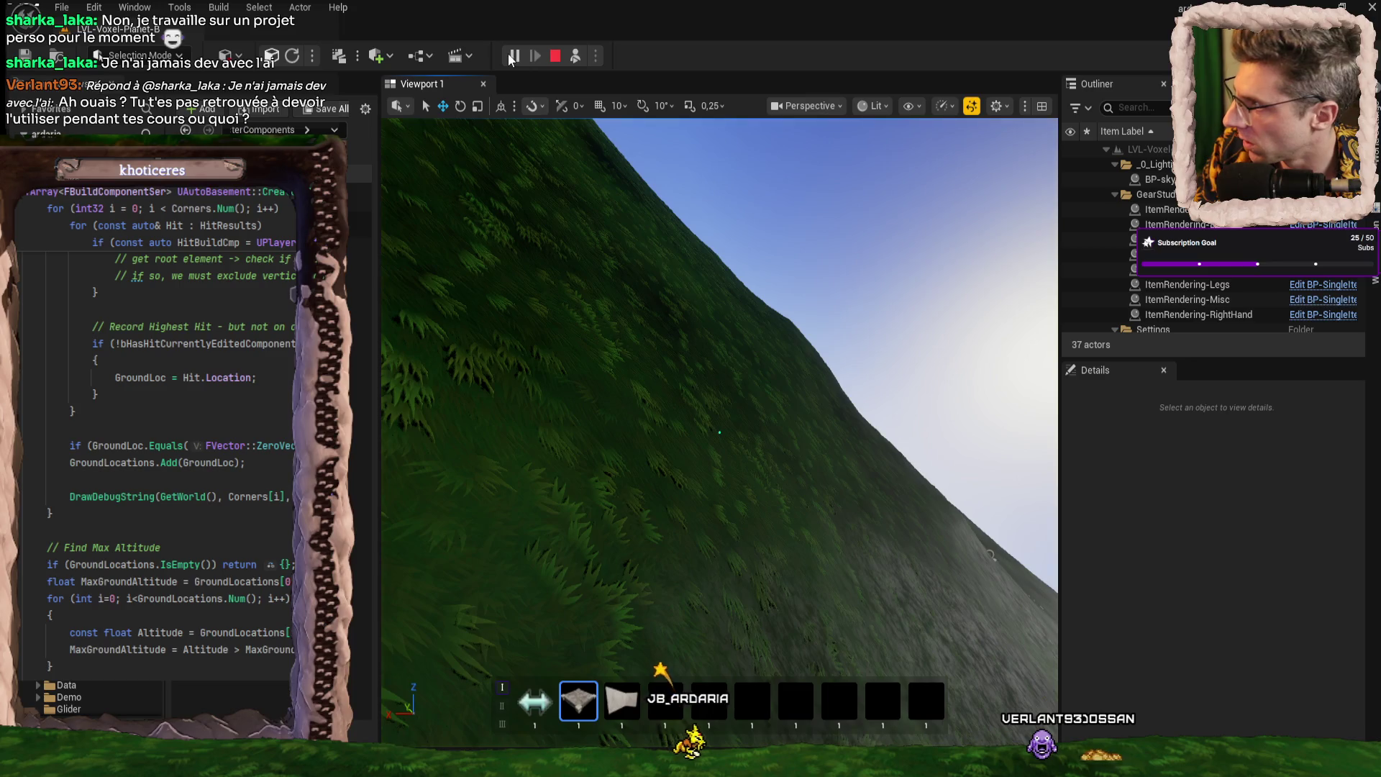
pyautogui.click(513, 56)
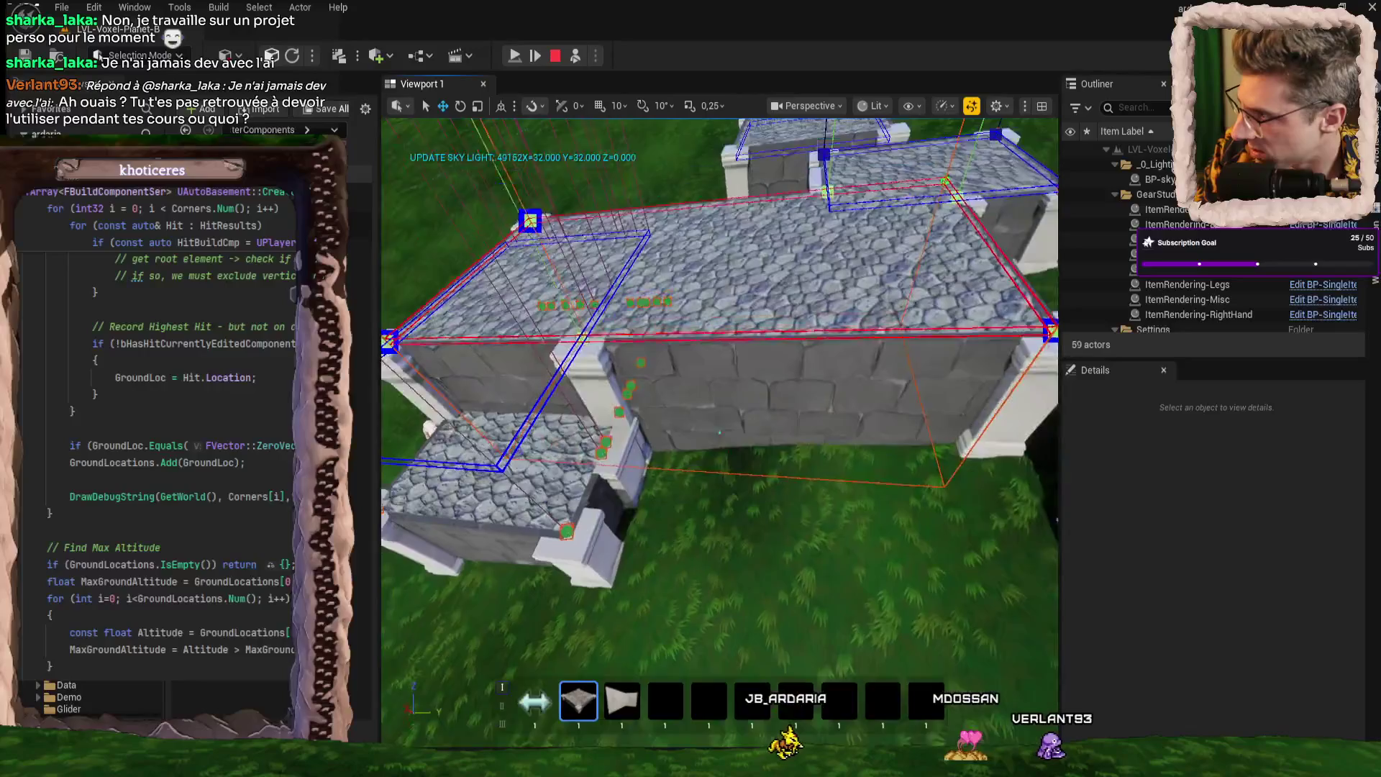
# - Look steeply down on the stone wall's debug outlines, then stop play and return to Rider
pyautogui.scroll(3, 719, 431)
pyautogui.moveTo(720, 431)
pyautogui.mouseDown()
pyautogui.moveTo(741, 518)
pyautogui.moveTo(719, 432)
pyautogui.mouseUp()
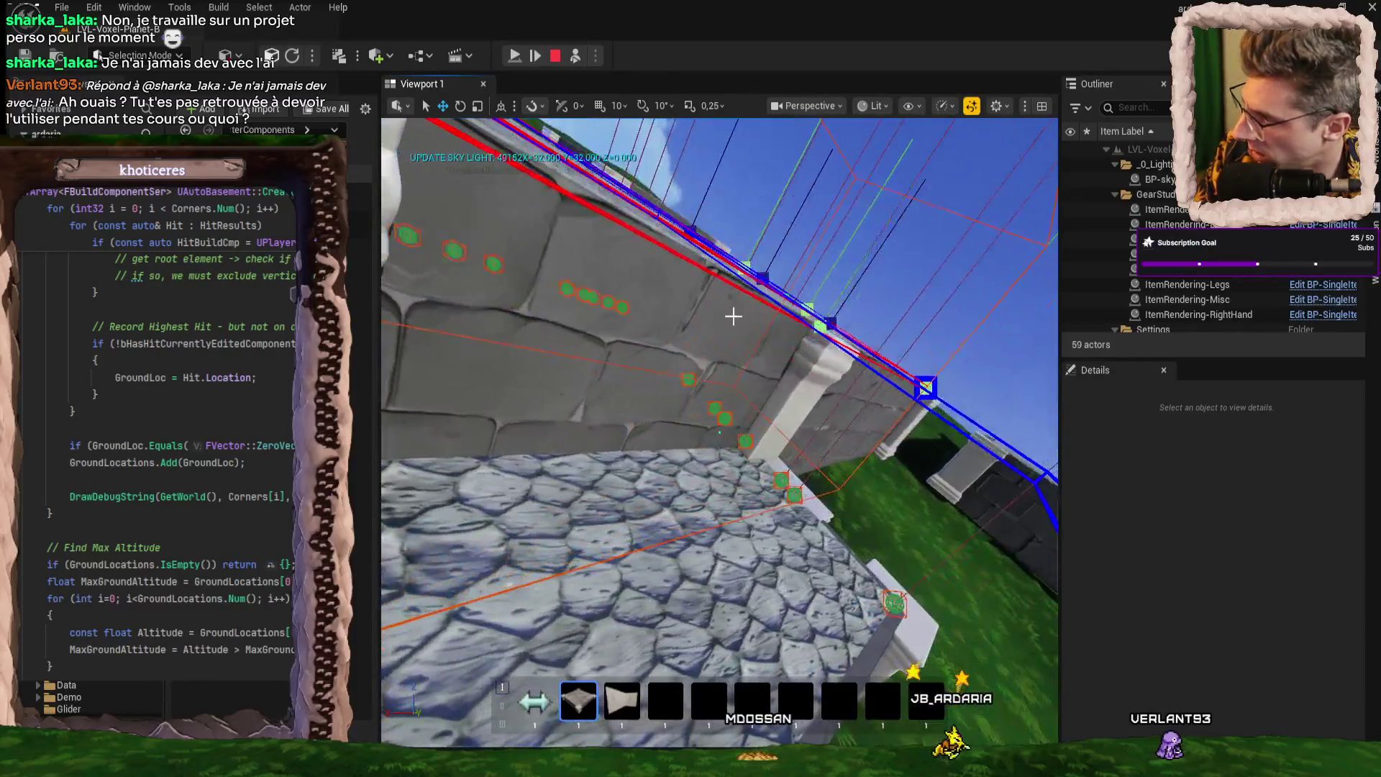
pyautogui.press('Escape')
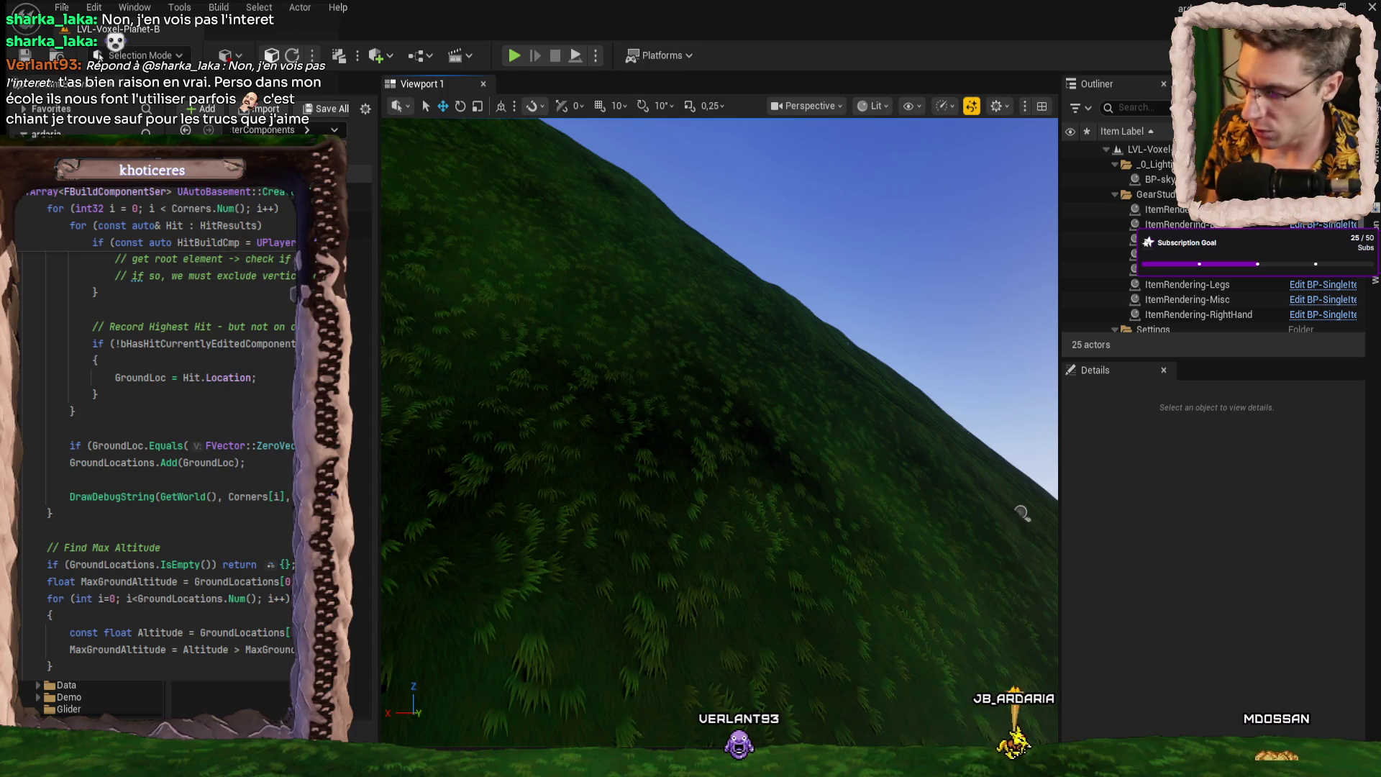
pyautogui.hotkey('alt', 'Tab')
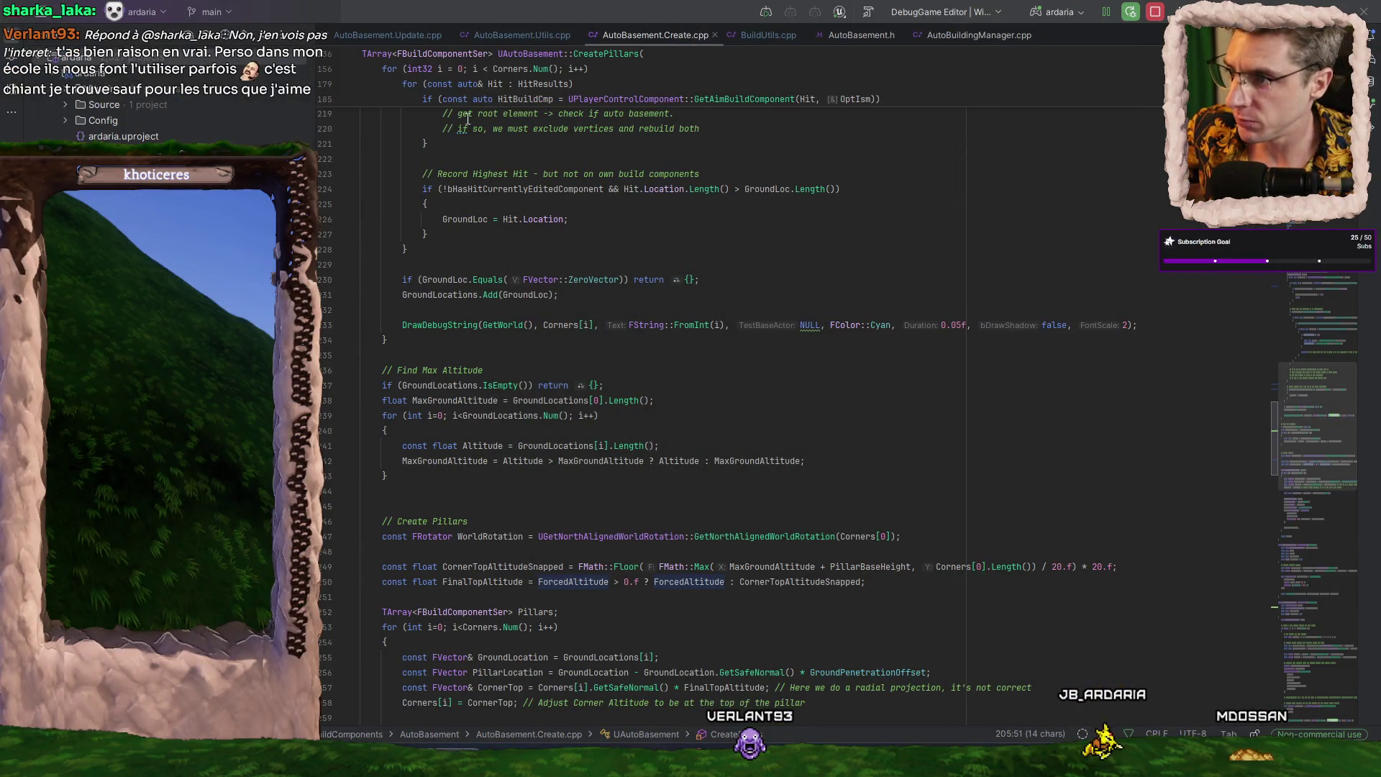
# - From AutoBasement.Update.cpp, jump to IsPointInOBB in OOBIntersection3D.h, review it, and return to the Update tab
pyautogui.click(389, 35)
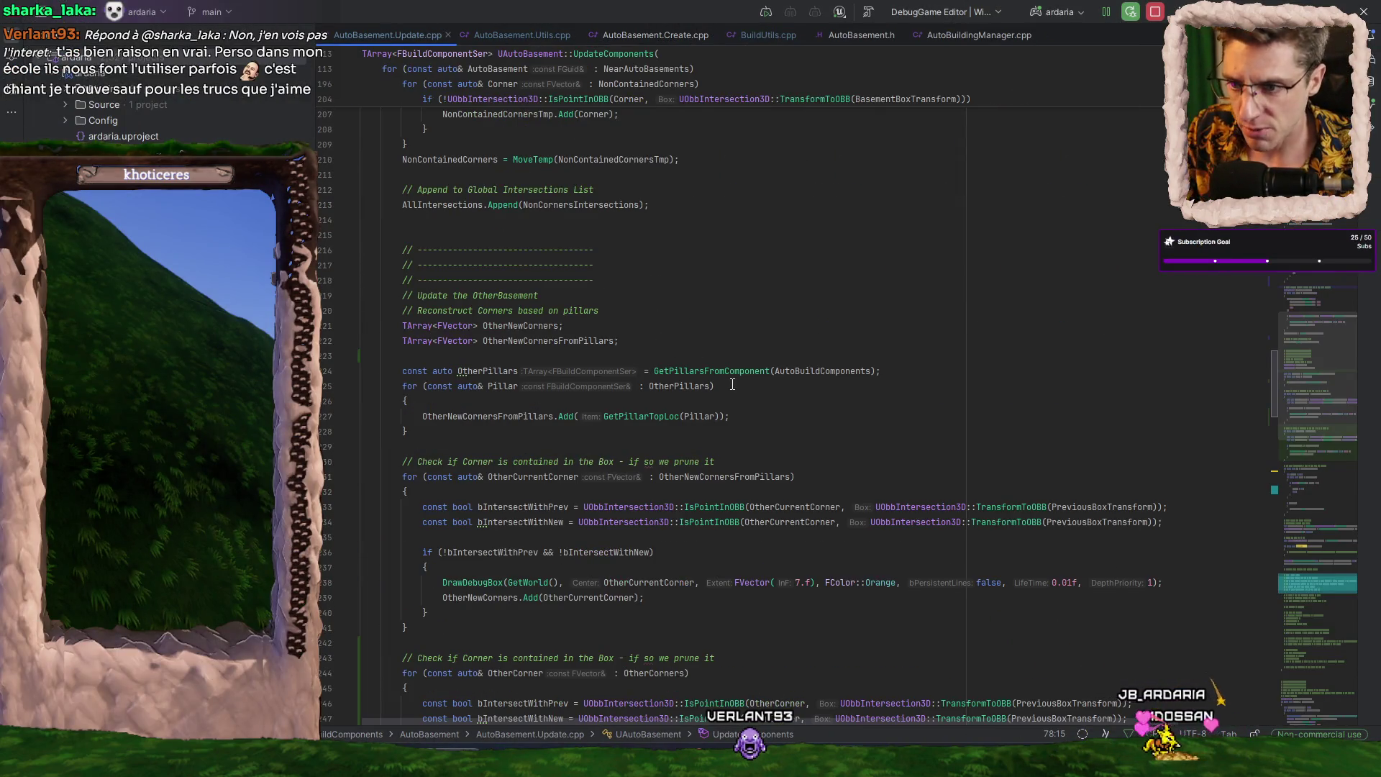
pyautogui.keyDown('ctrl'); pyautogui.click(731, 513); pyautogui.keyUp('ctrl')
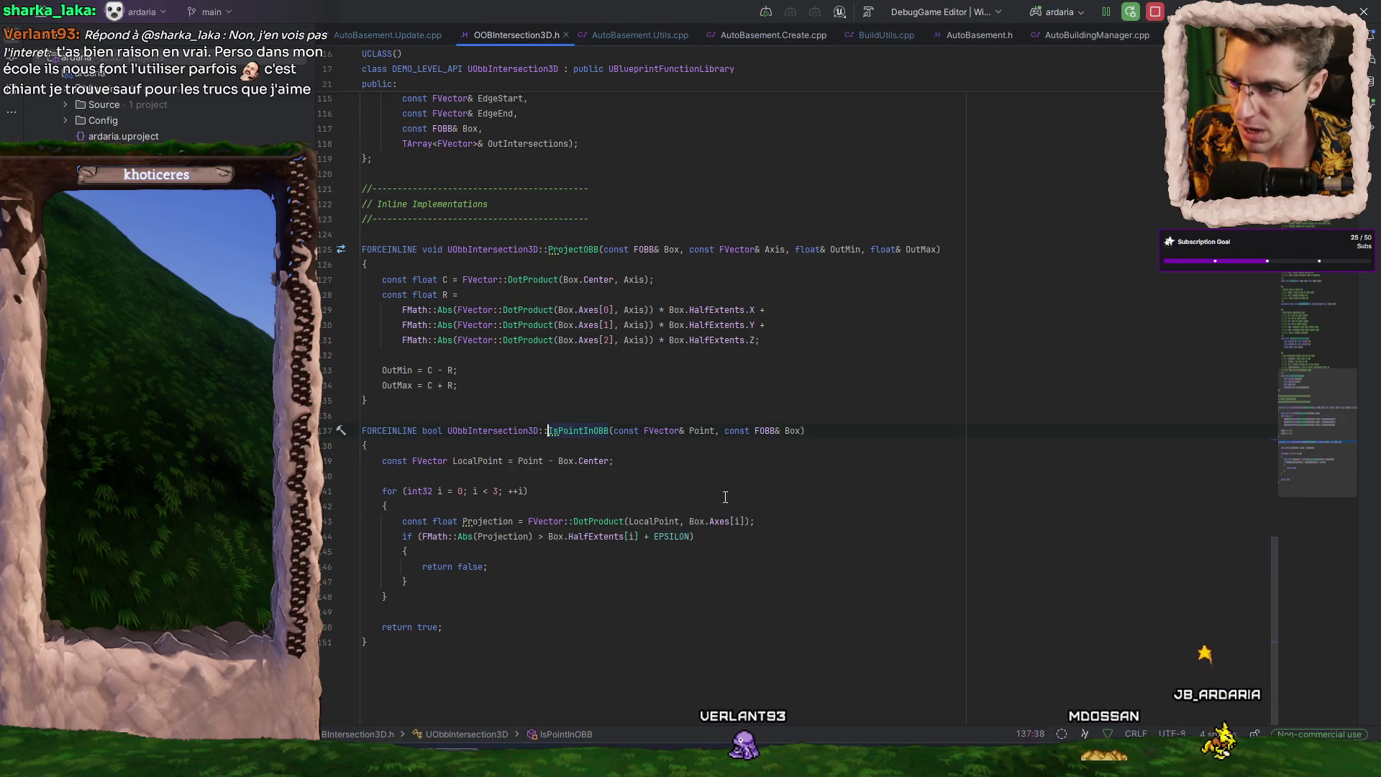
pyautogui.scroll(20, 728, 480)
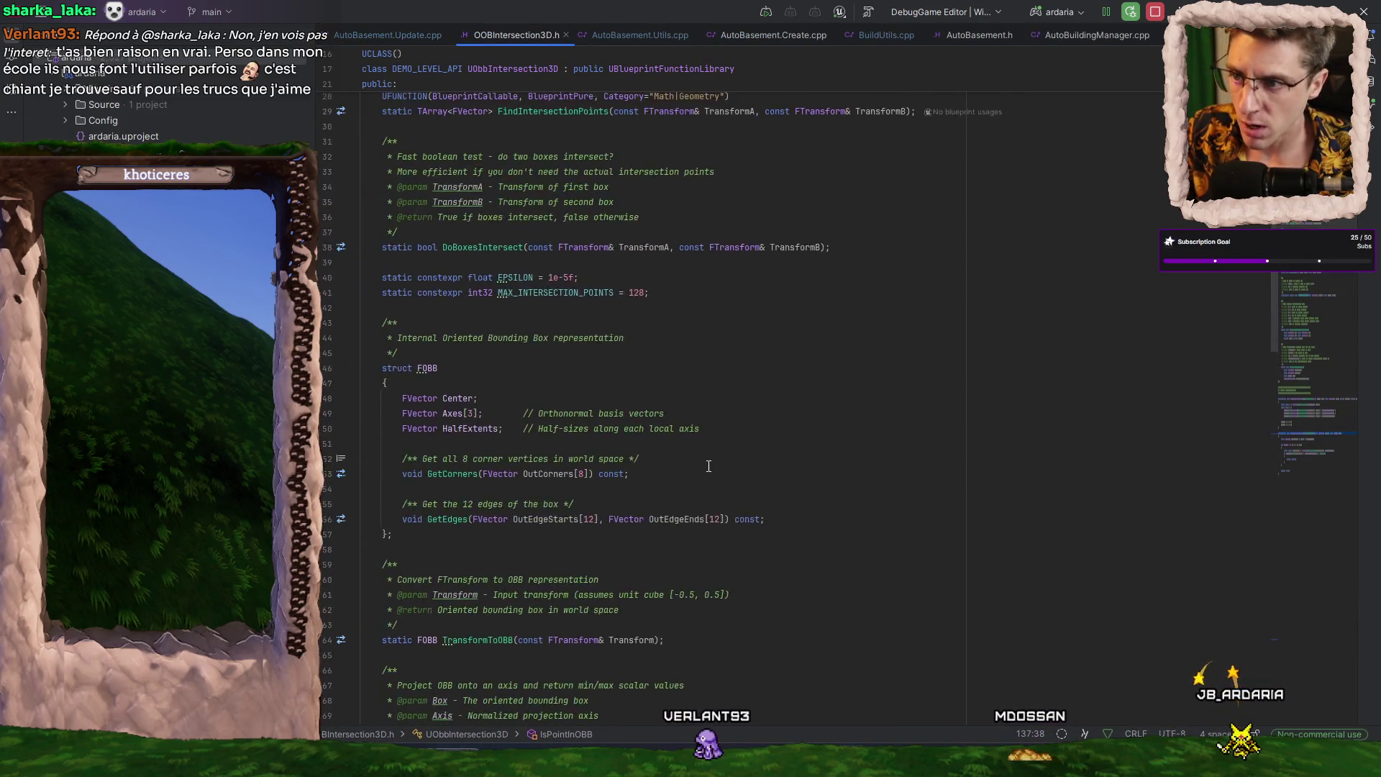
pyautogui.scroll(1, 701, 461)
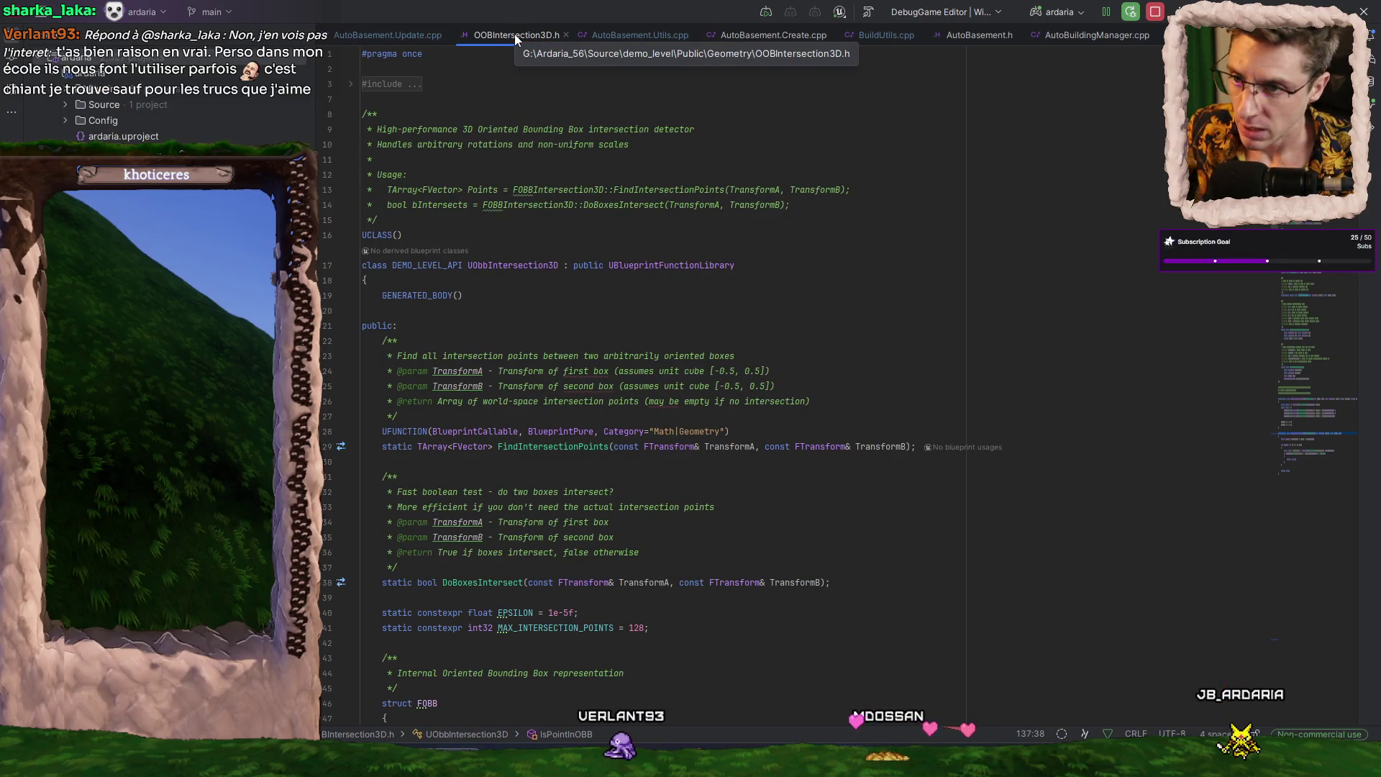
pyautogui.scroll(-1, 640, 283)
pyautogui.scroll(-20, 639, 283)
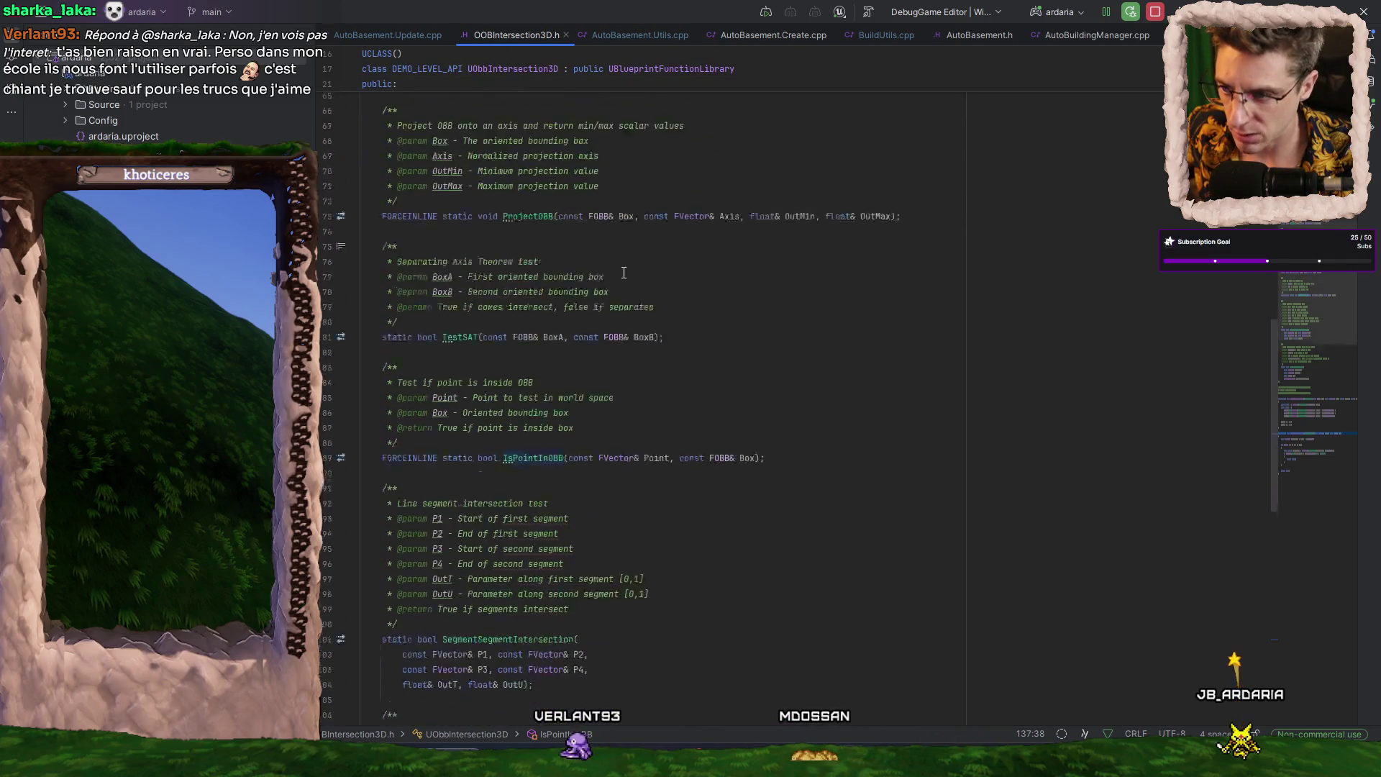
pyautogui.scroll(-6, 622, 274)
pyautogui.scroll(-6, 621, 273)
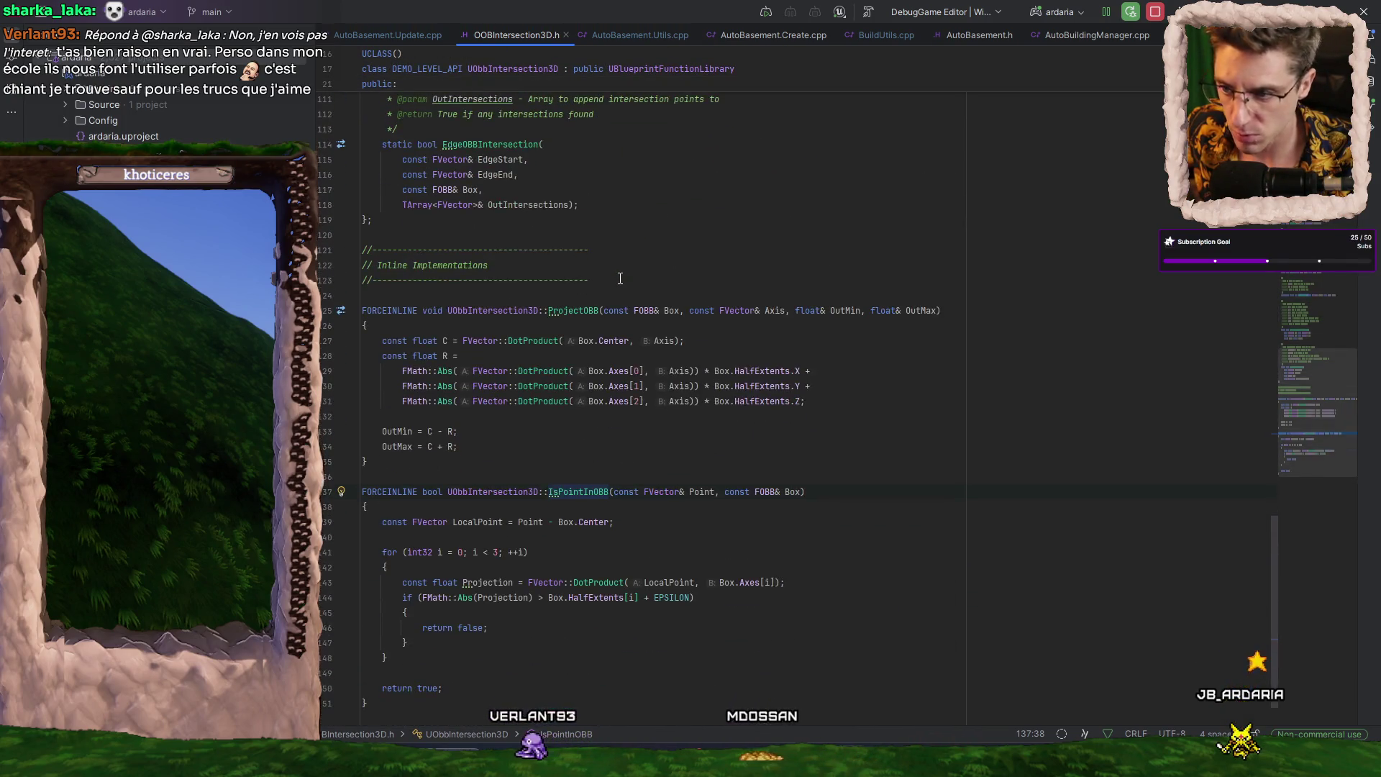
pyautogui.scroll(20, 618, 279)
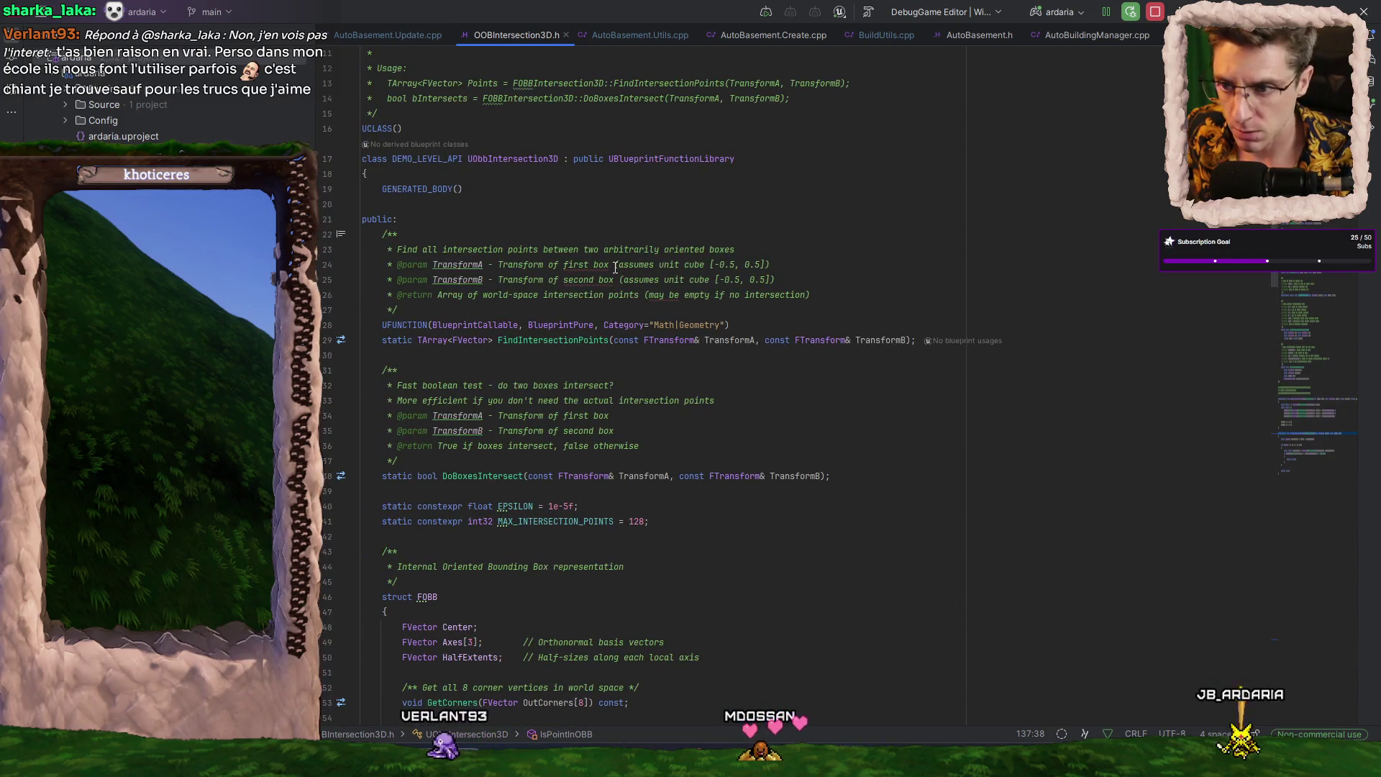
pyautogui.scroll(3, 616, 268)
pyautogui.click(406, 41)
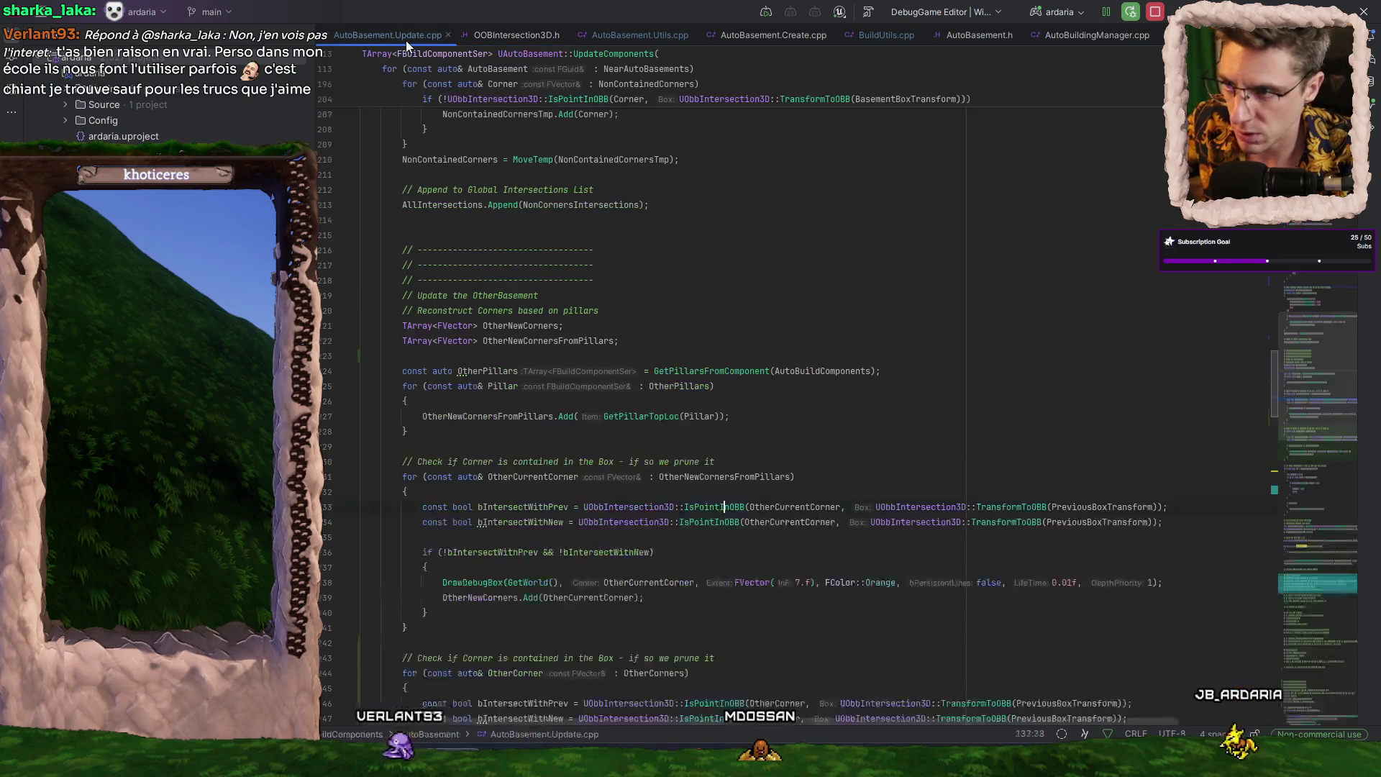
pyautogui.scroll(-15, 949, 447)
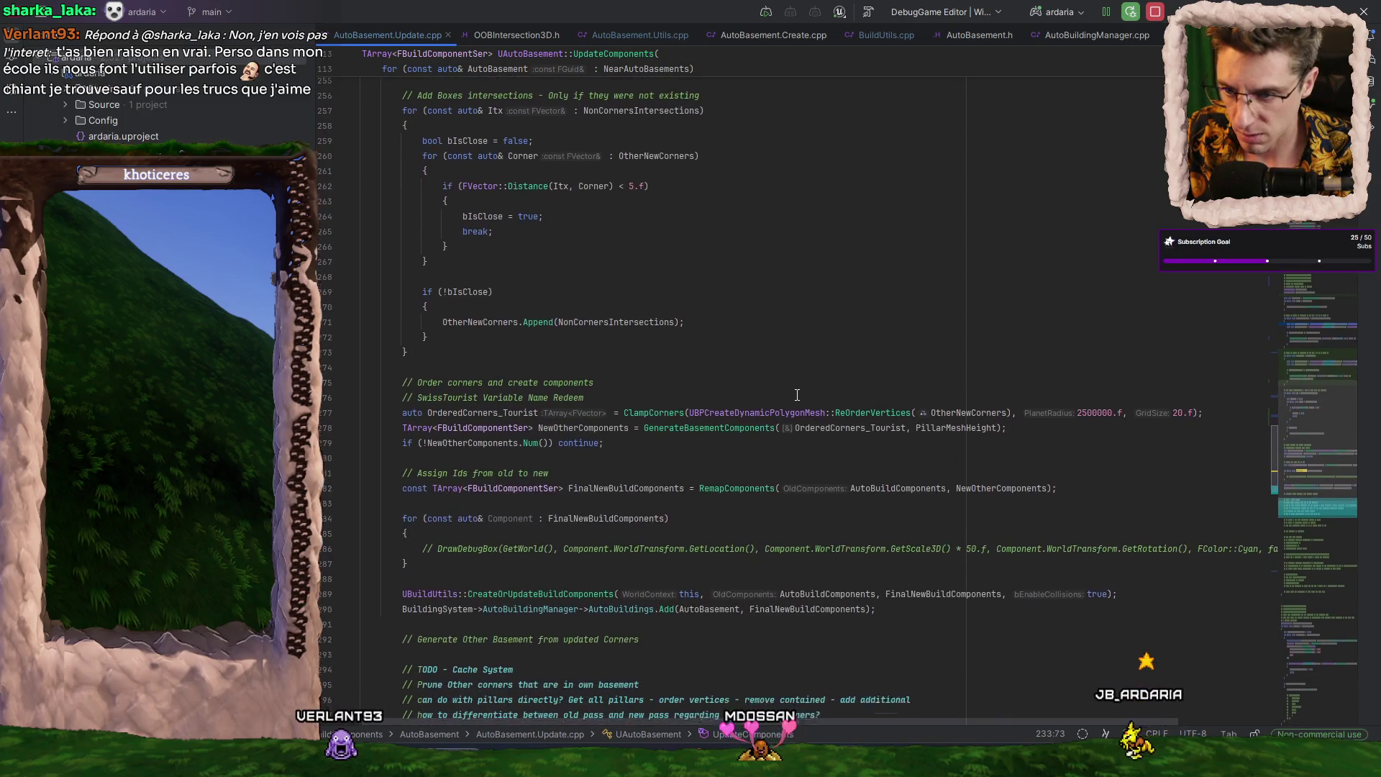
pyautogui.scroll(-1, 831, 386)
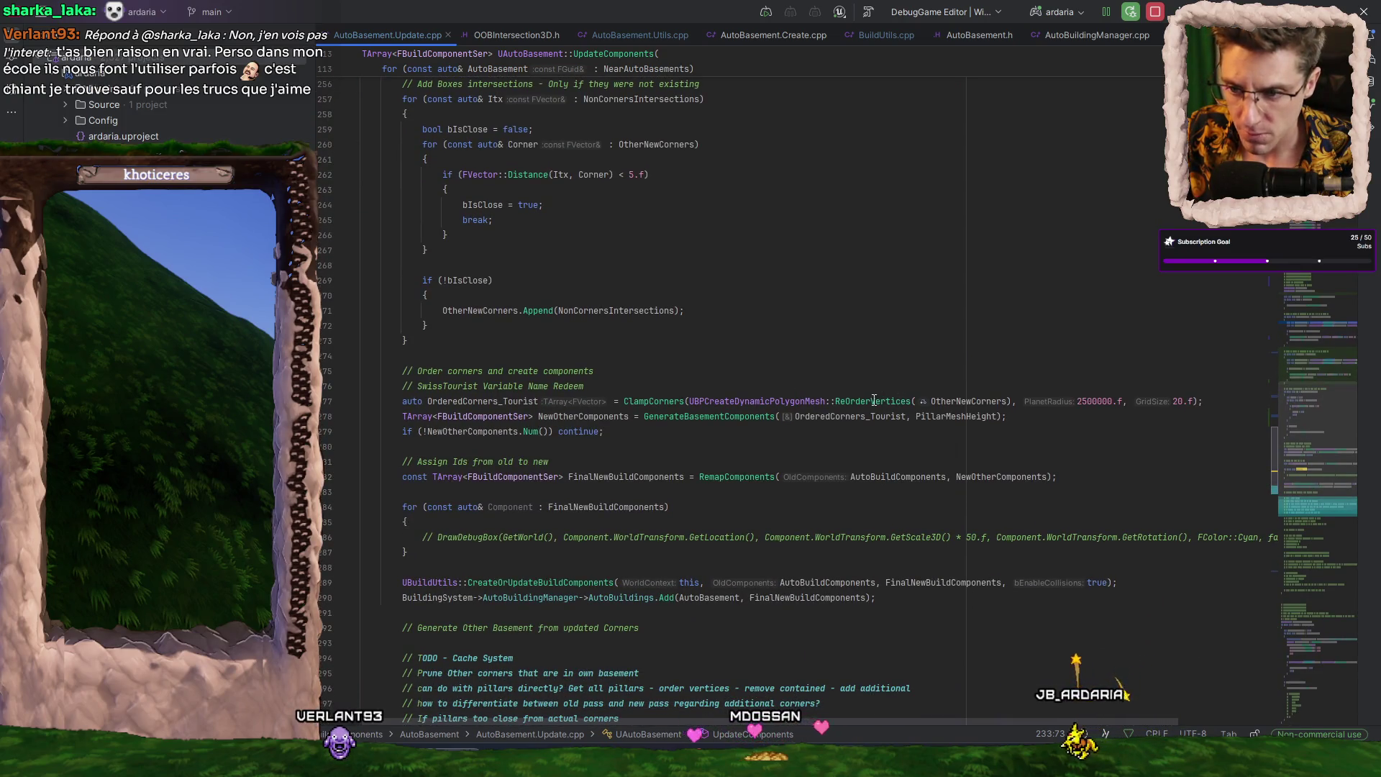
pyautogui.scroll(-2, 796, 423)
pyautogui.scroll(20, 554, 494)
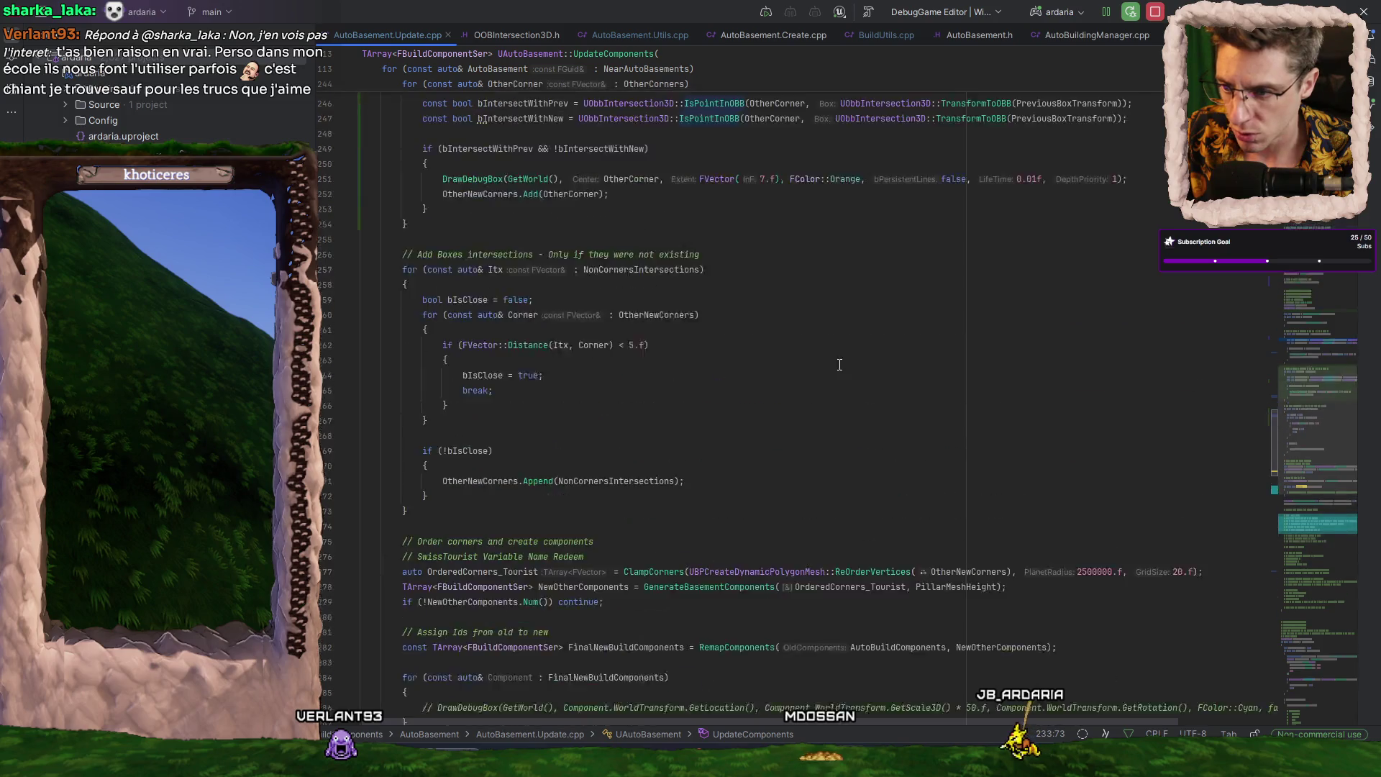
pyautogui.scroll(20, 849, 337)
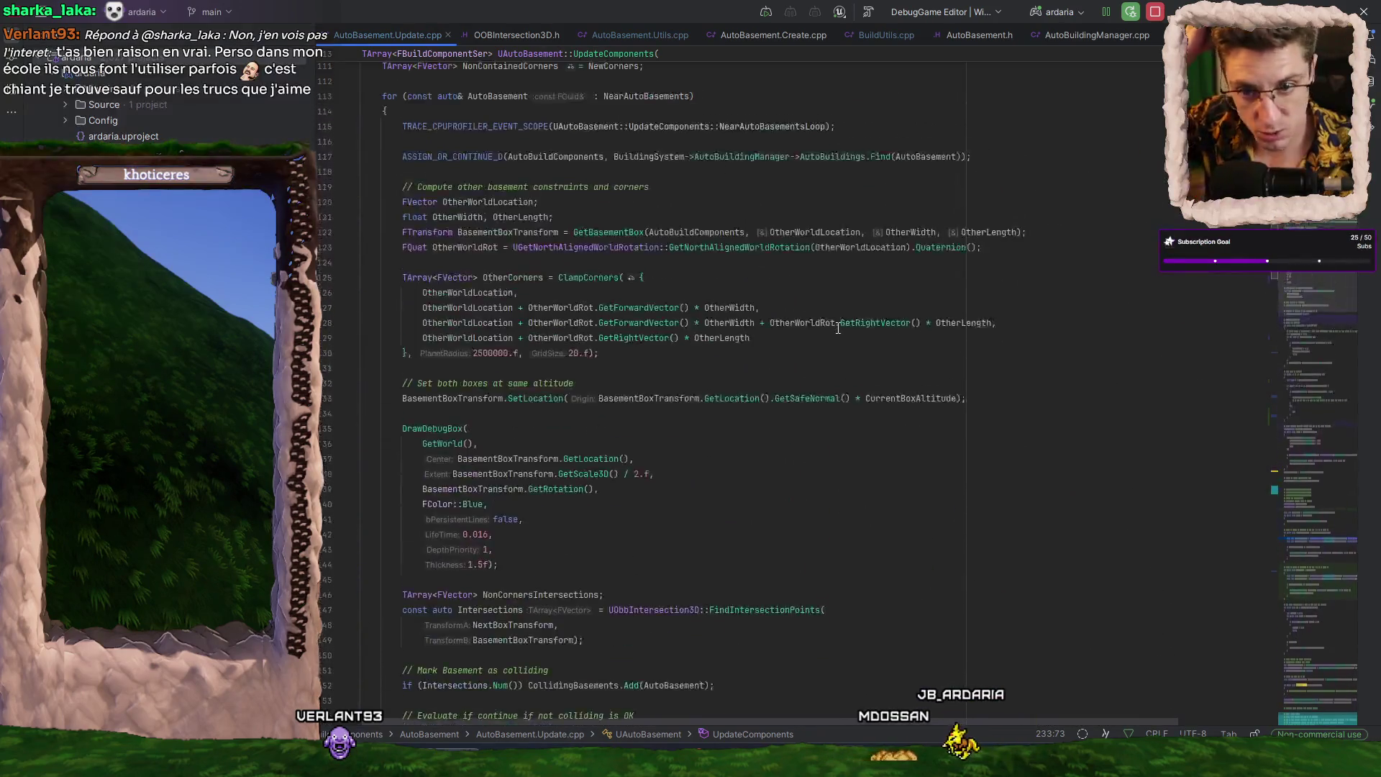
pyautogui.scroll(20, 838, 328)
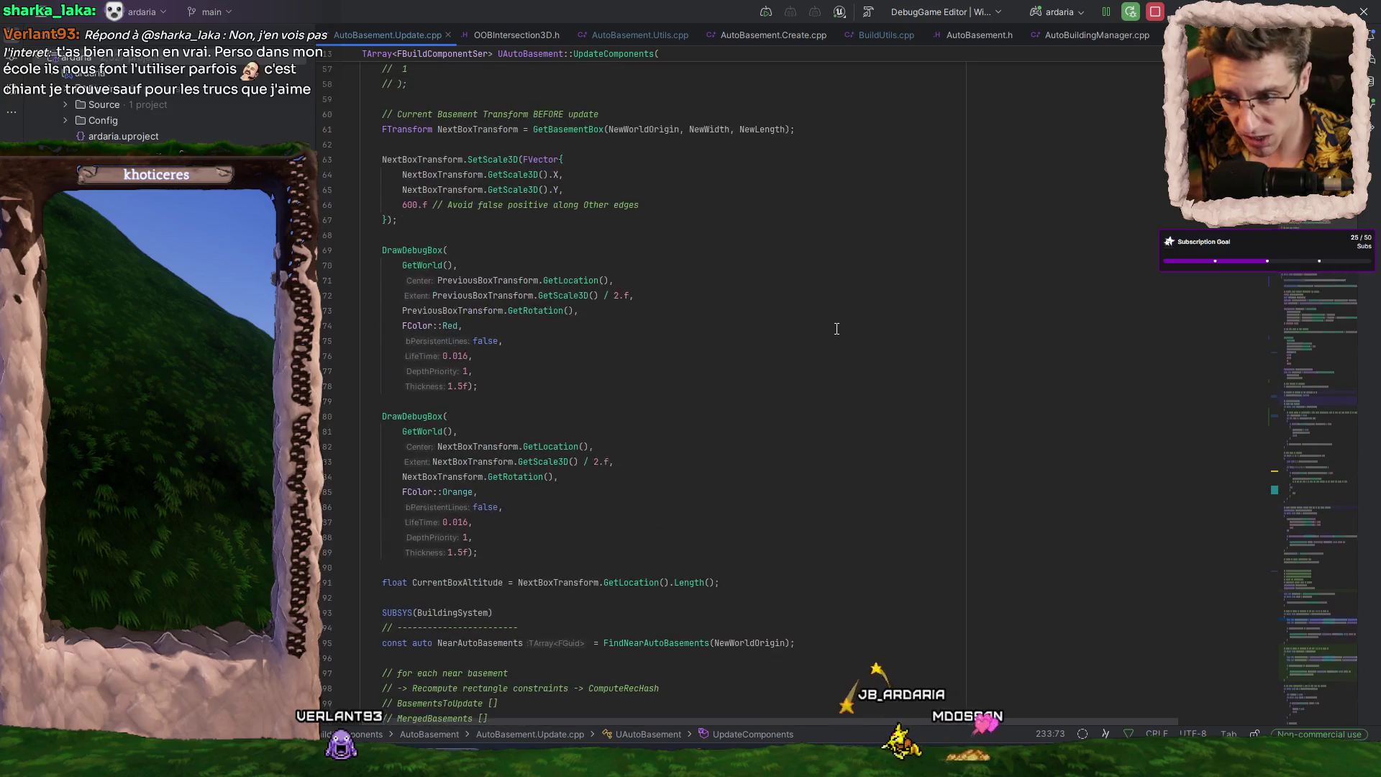
pyautogui.scroll(5, 828, 326)
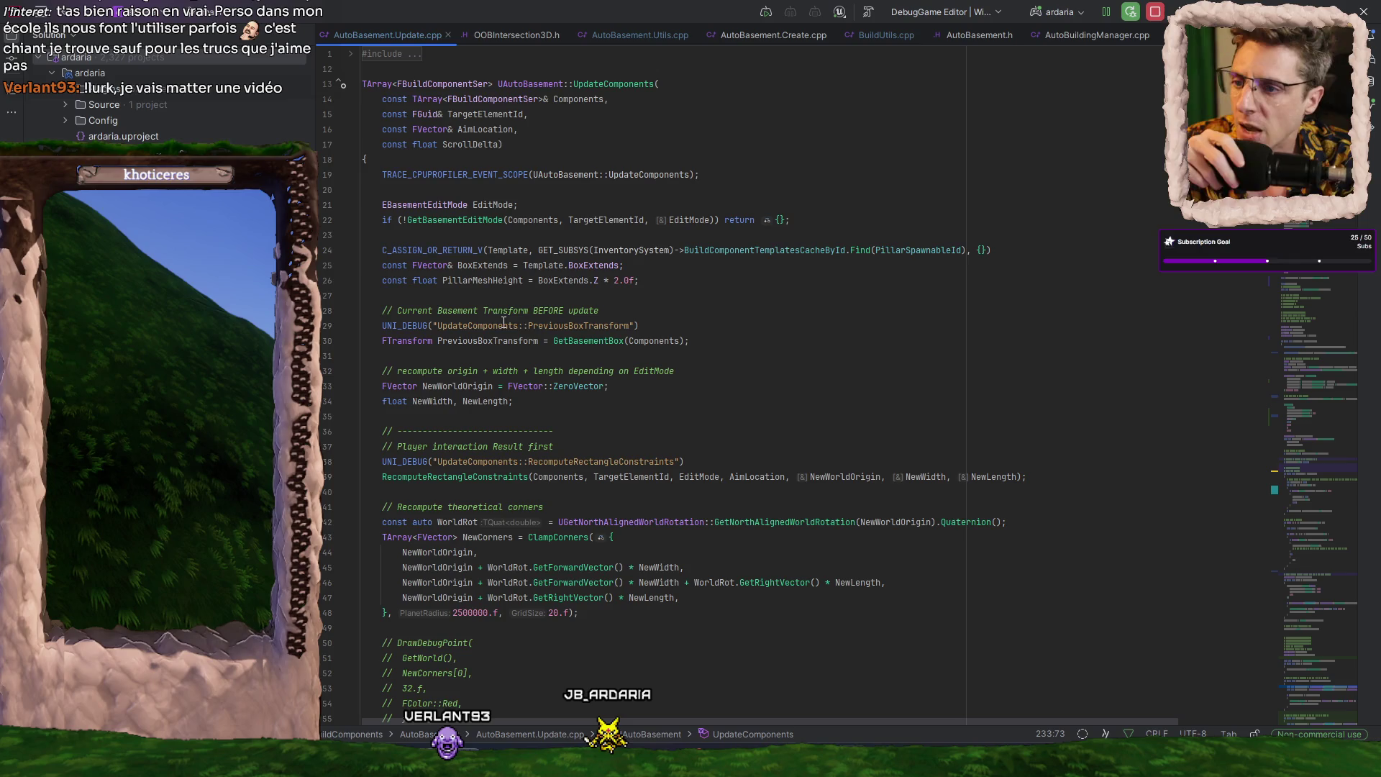
pyautogui.scroll(-20, 520, 309)
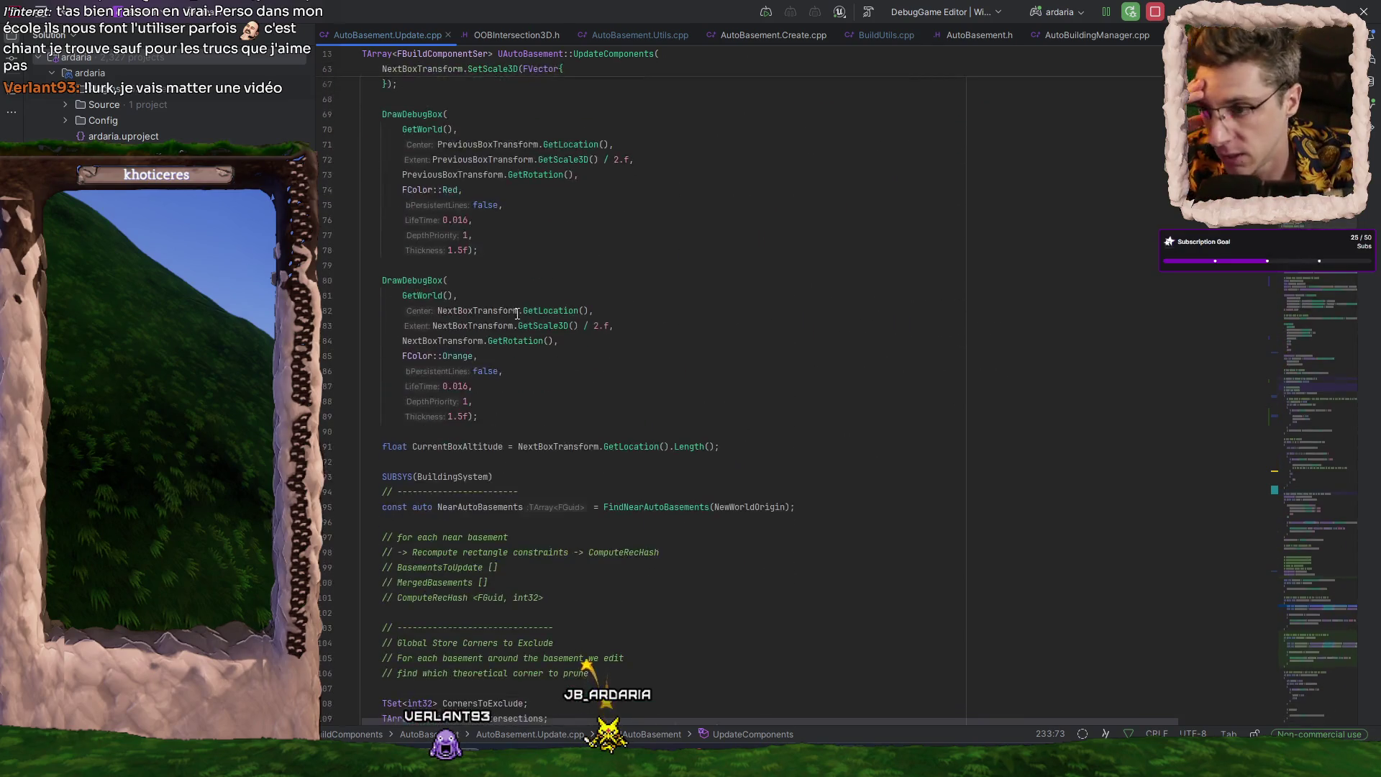
pyautogui.scroll(-12, 542, 326)
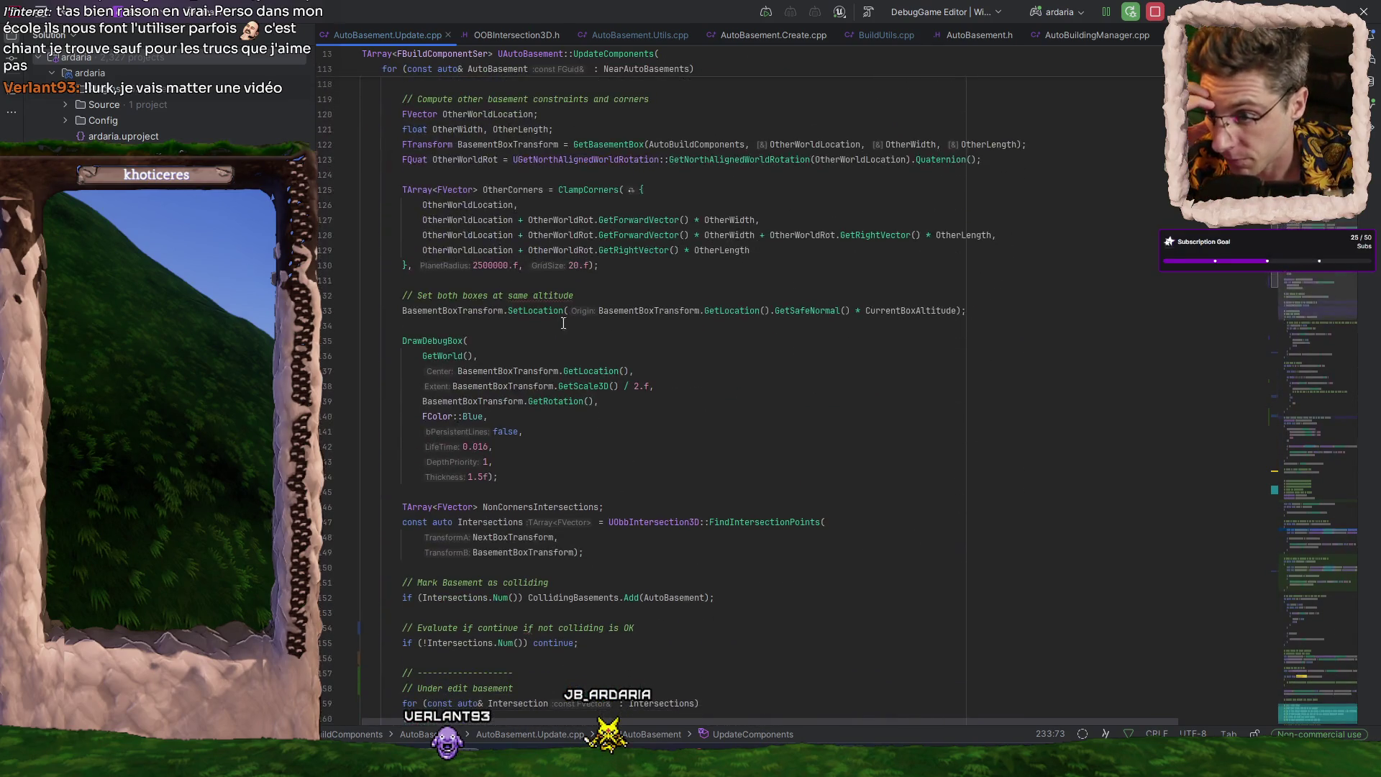
pyautogui.scroll(-14, 742, 362)
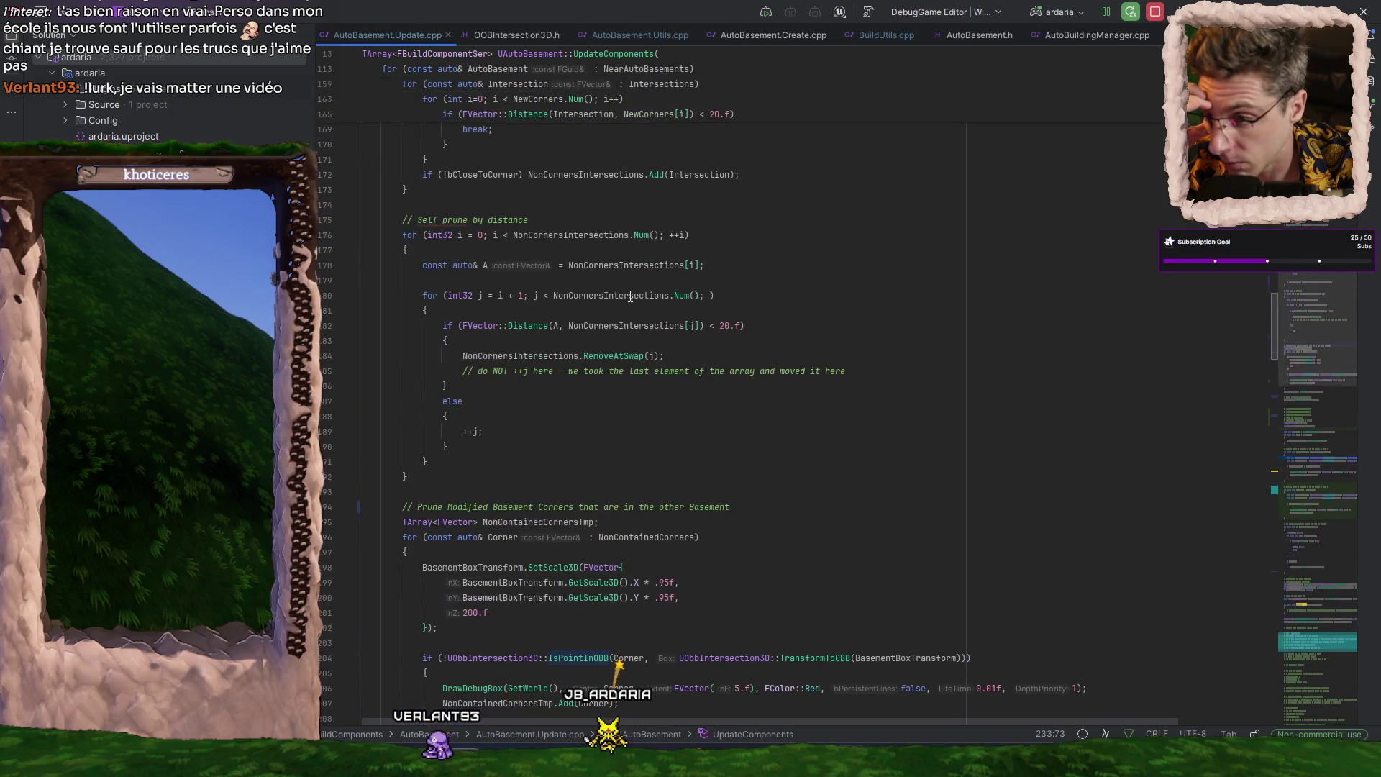
pyautogui.scroll(-10, 630, 296)
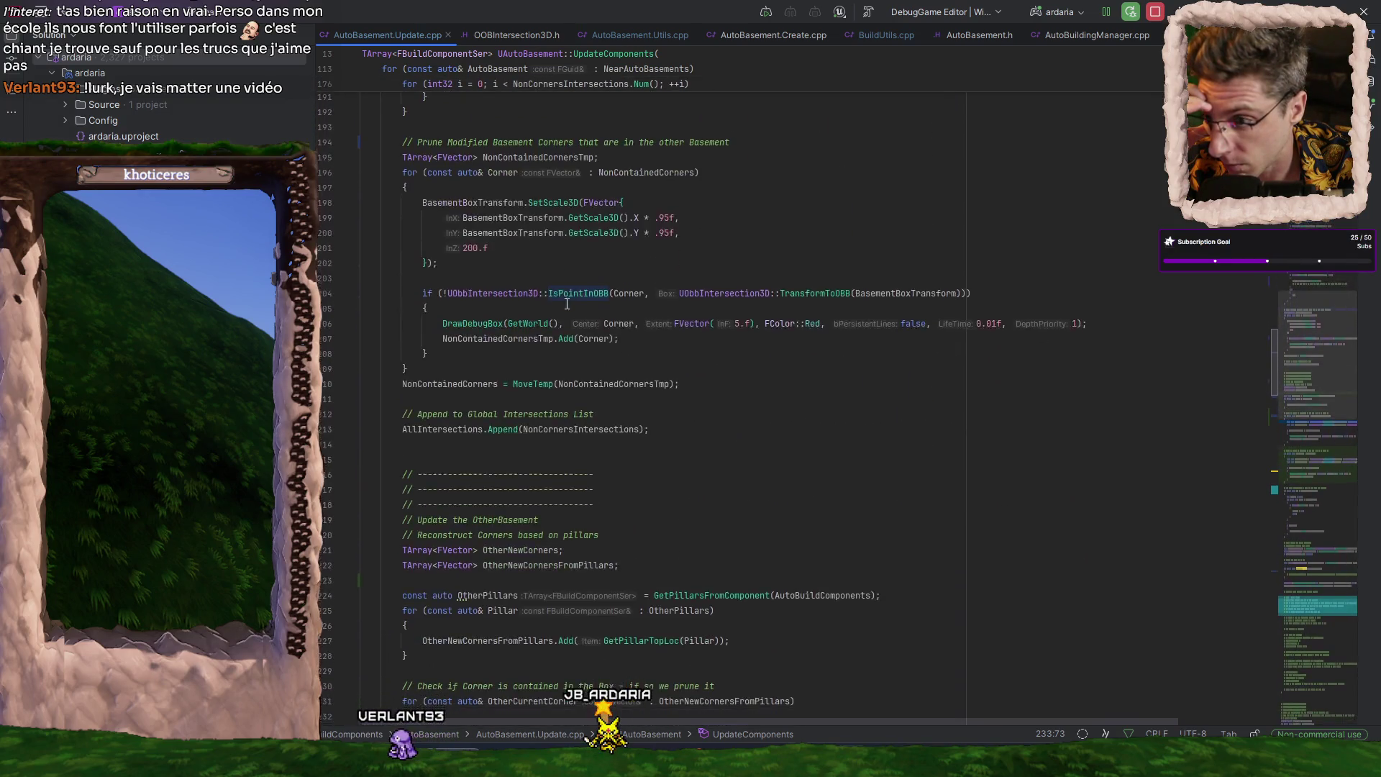
pyautogui.scroll(-7, 598, 309)
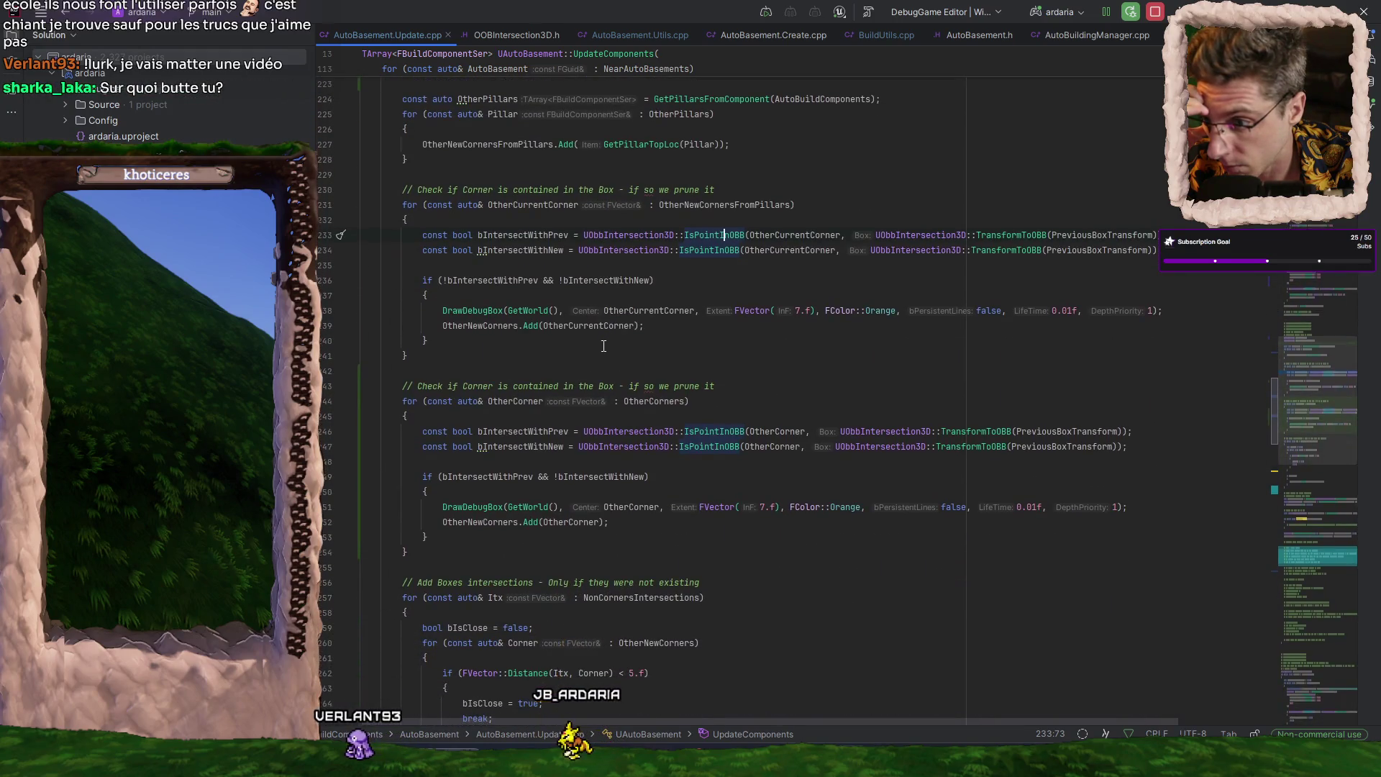
pyautogui.scroll(-2, 647, 446)
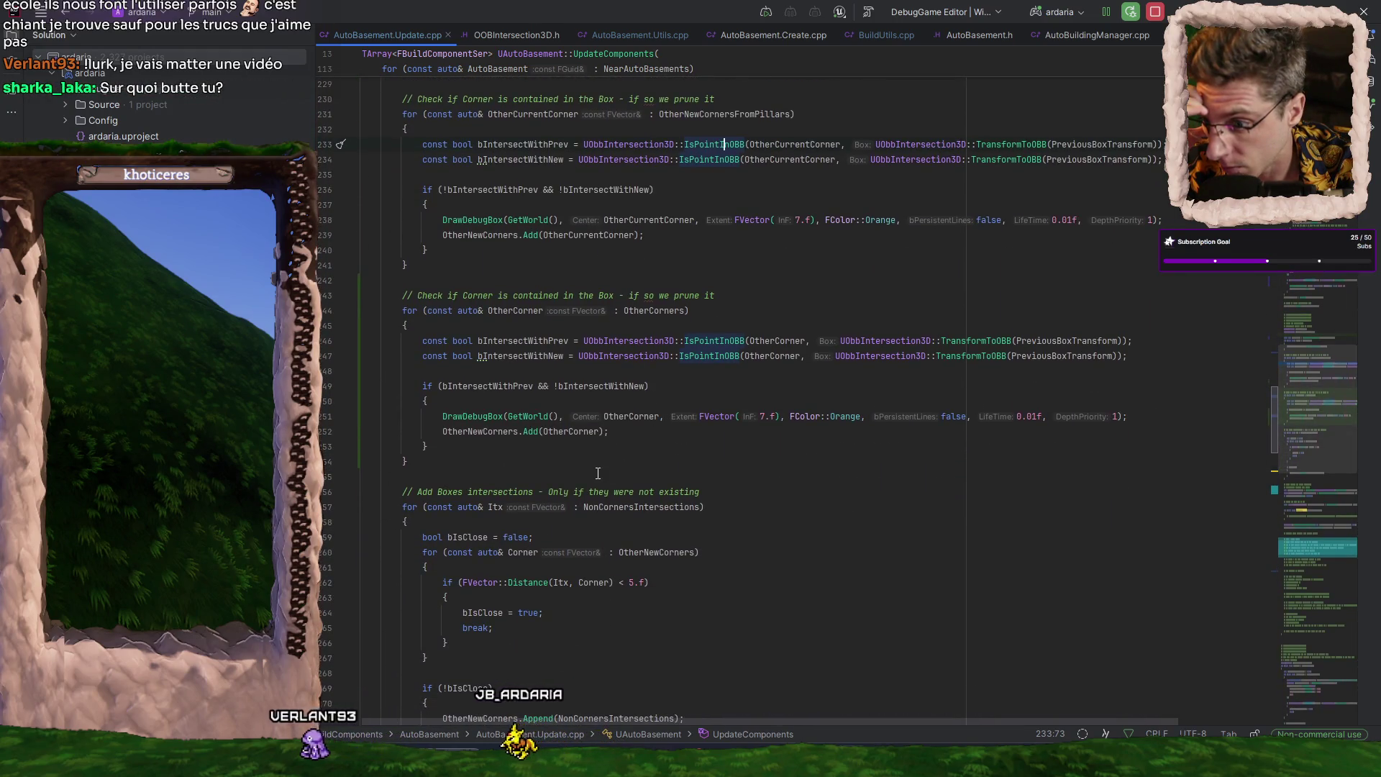
pyautogui.scroll(-2, 580, 338)
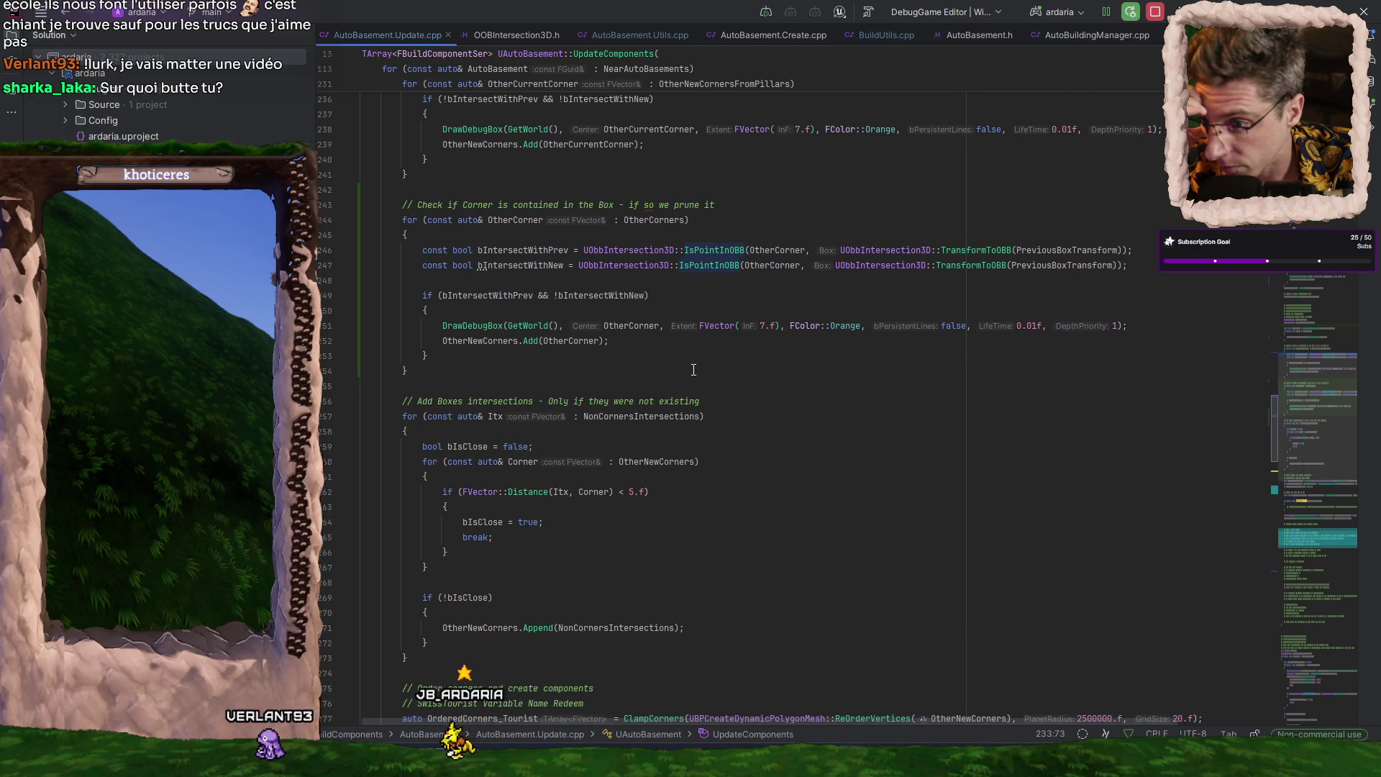
pyautogui.scroll(2, 579, 336)
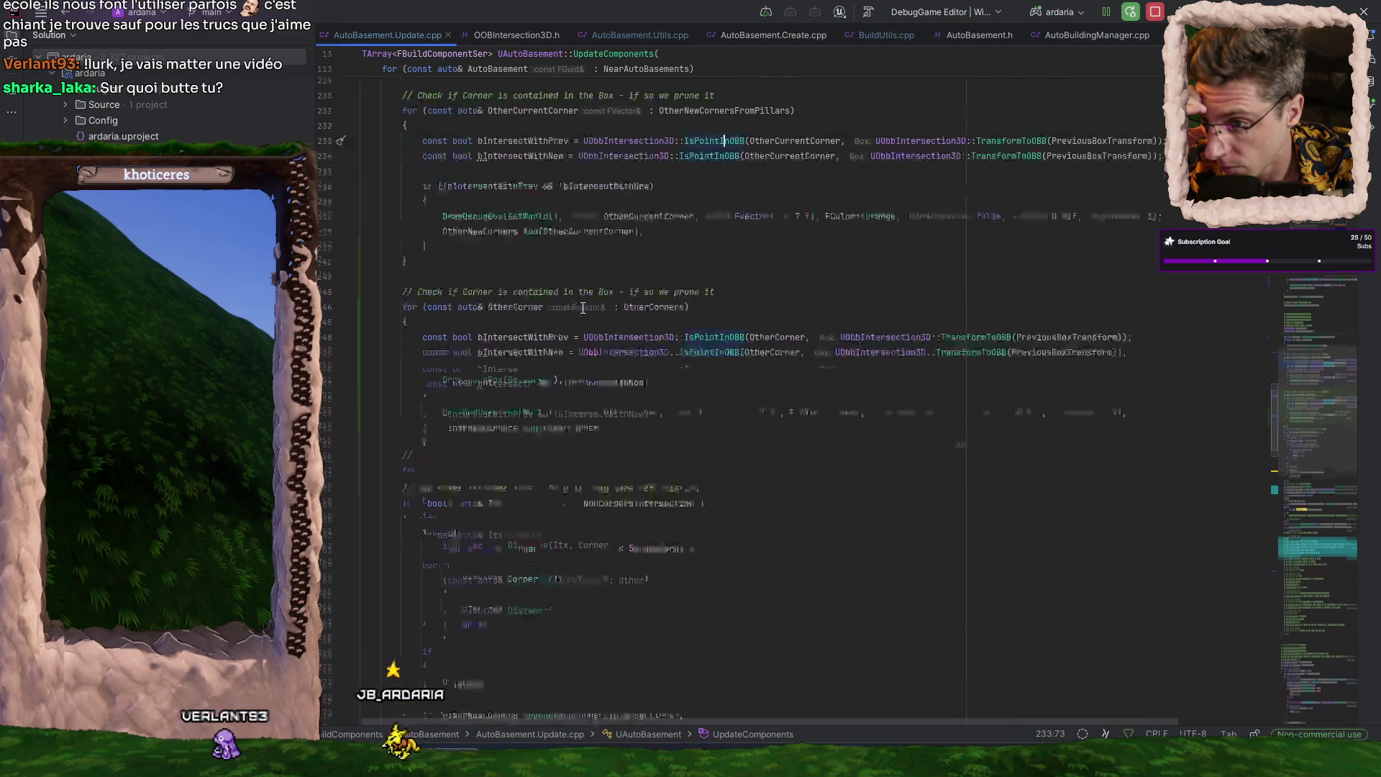
pyautogui.scroll(-6, 578, 335)
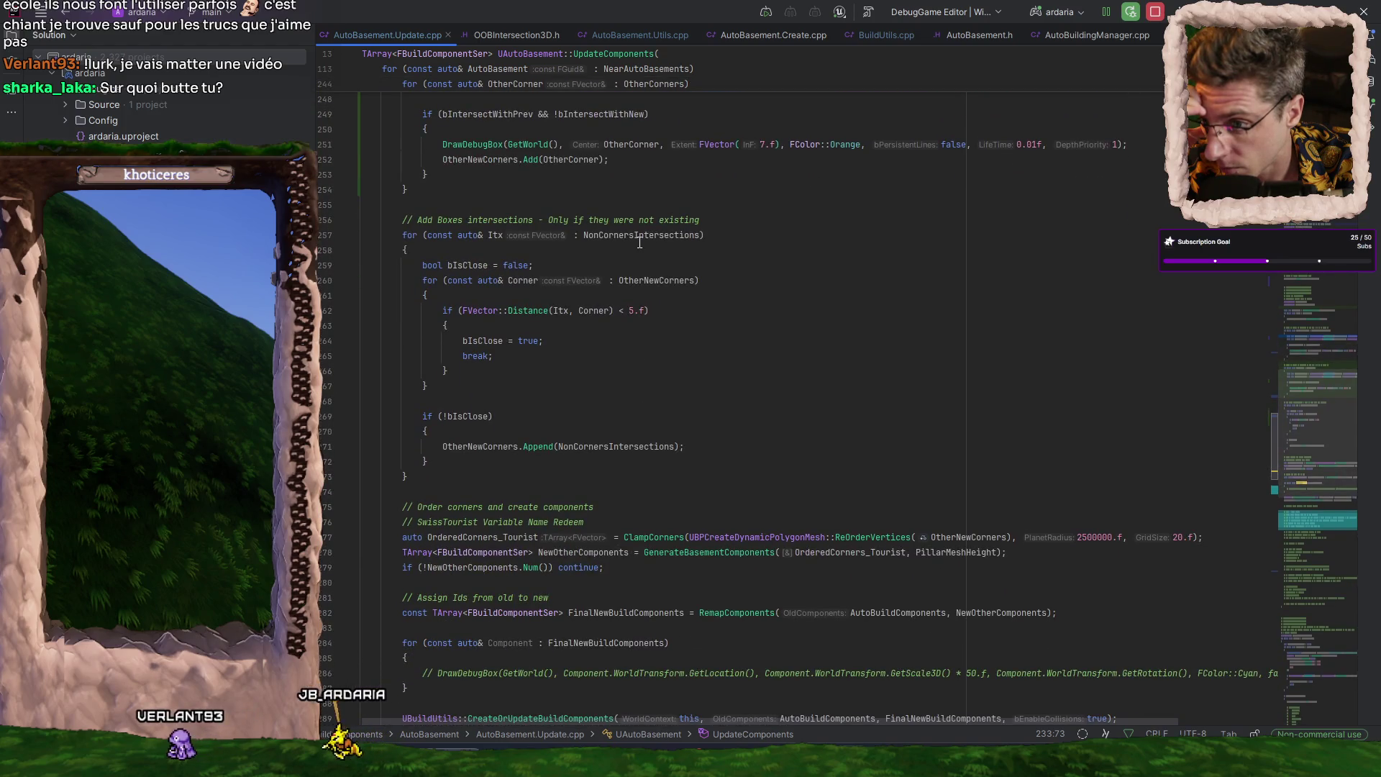
pyautogui.doubleClick(502, 234)
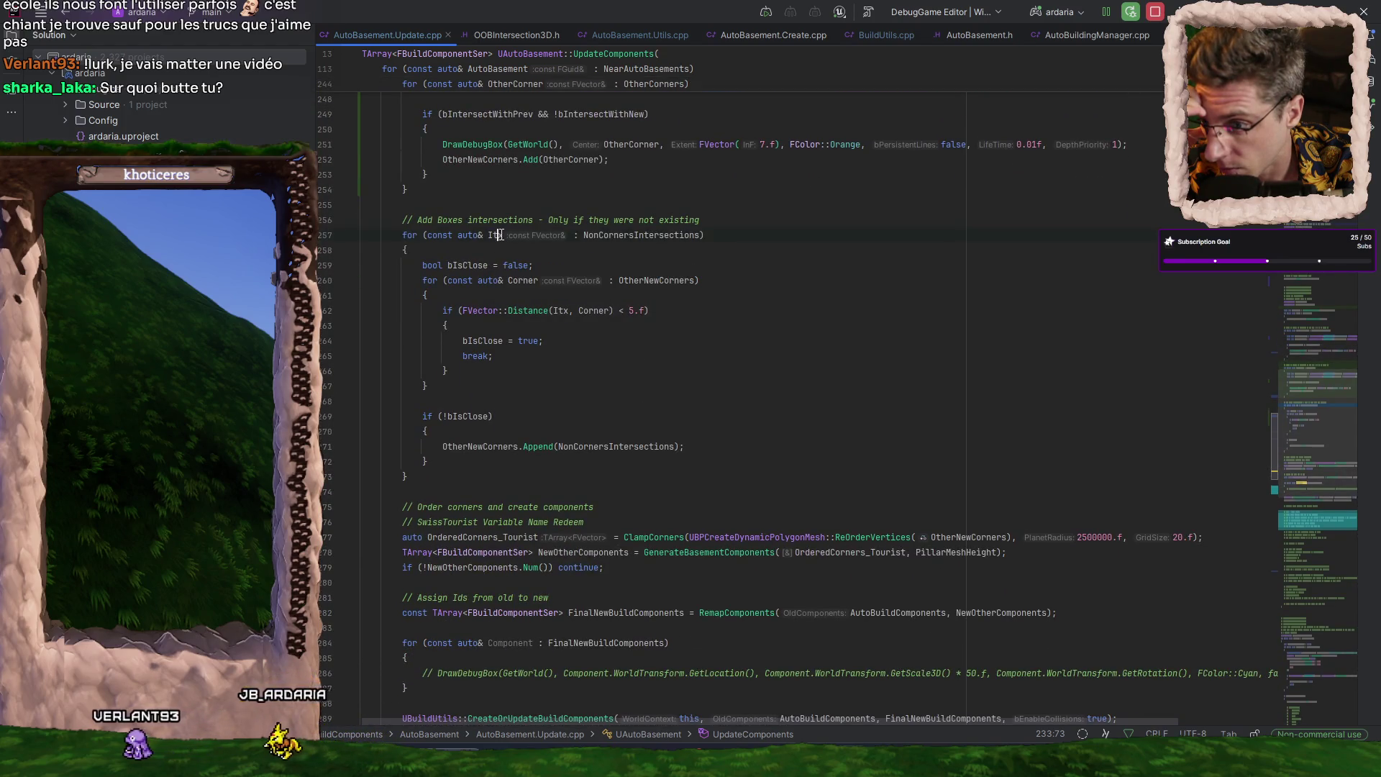
pyautogui.doubleClick(560, 310)
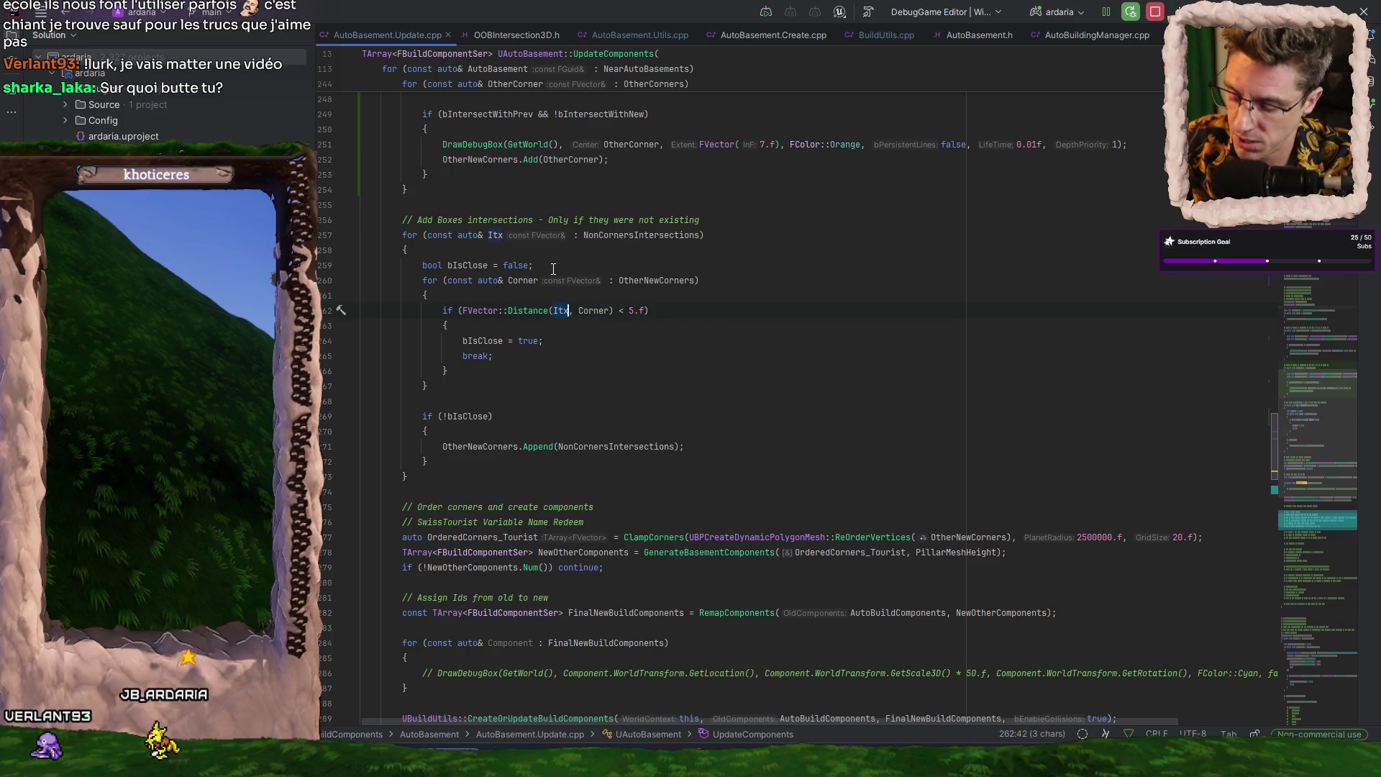
pyautogui.click(682, 257)
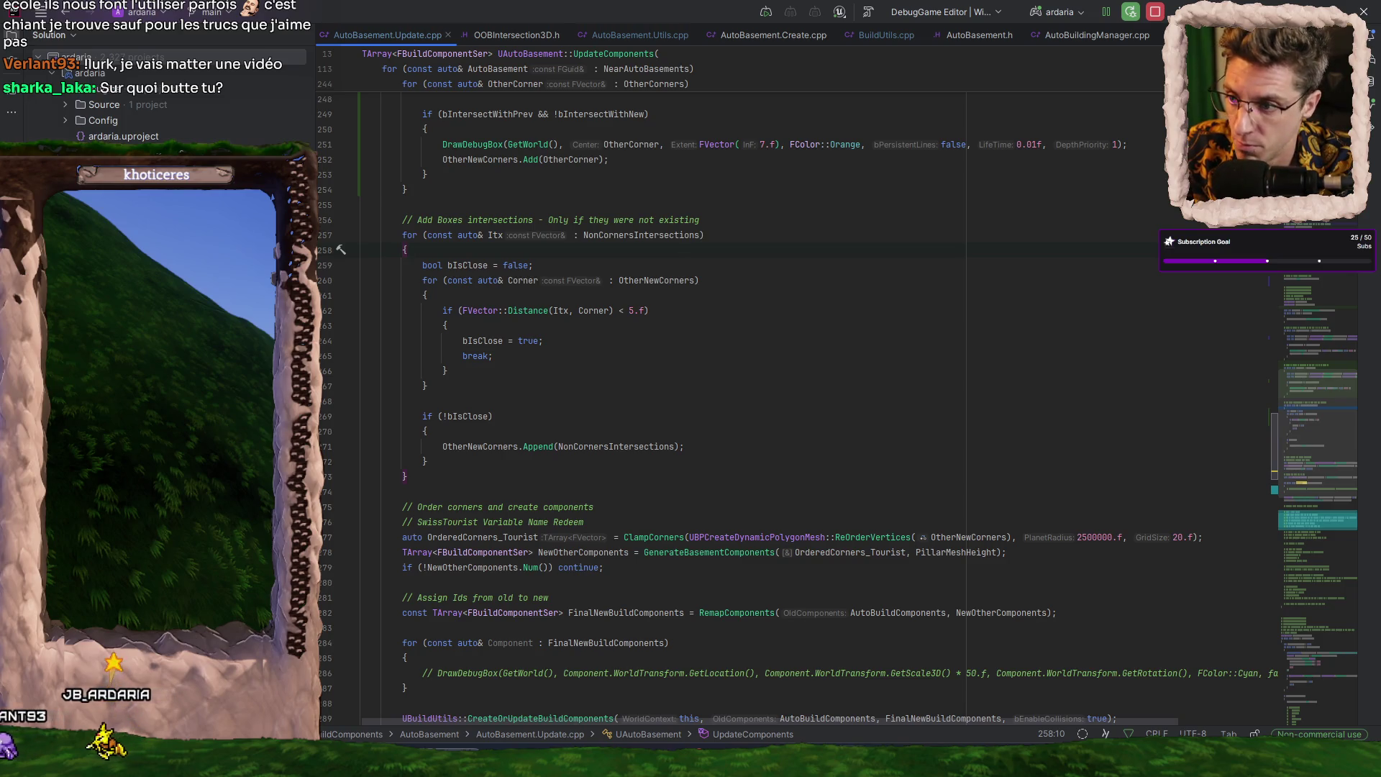
# - Insert a 'TODO - Project at basement altitude' comment and a blank line at the loop's start
pyautogui.press('Return')
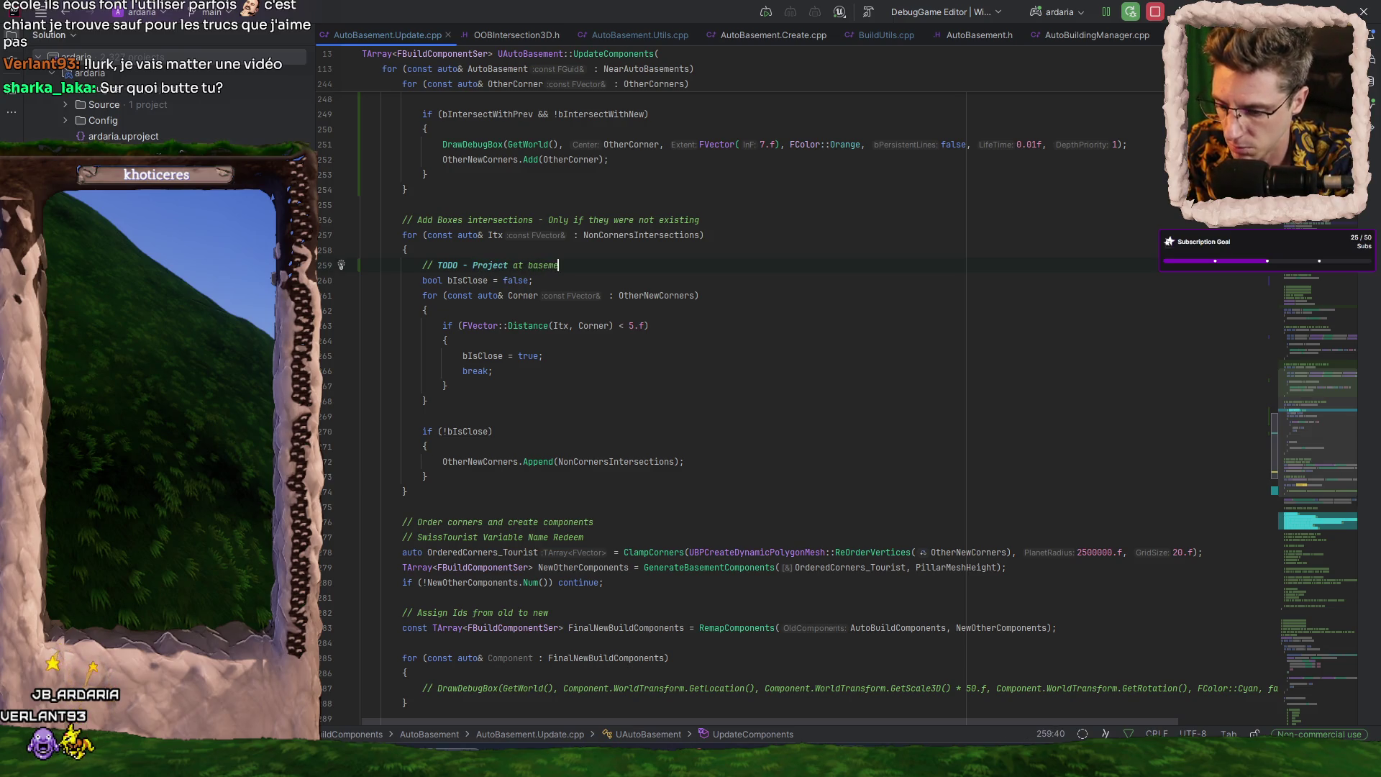
pyautogui.write('// TODO - Project at basement altitude')
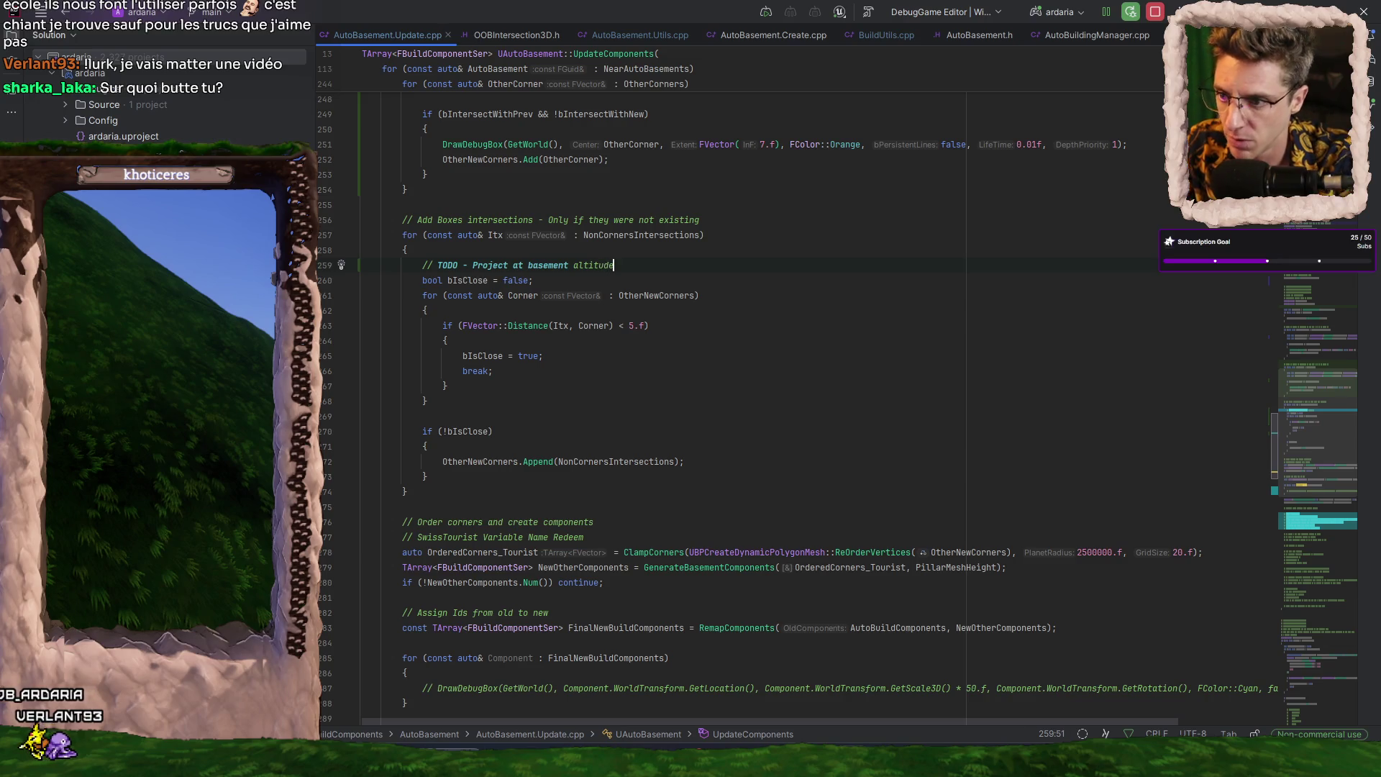
pyautogui.press('Return')
pyautogui.press('Up')
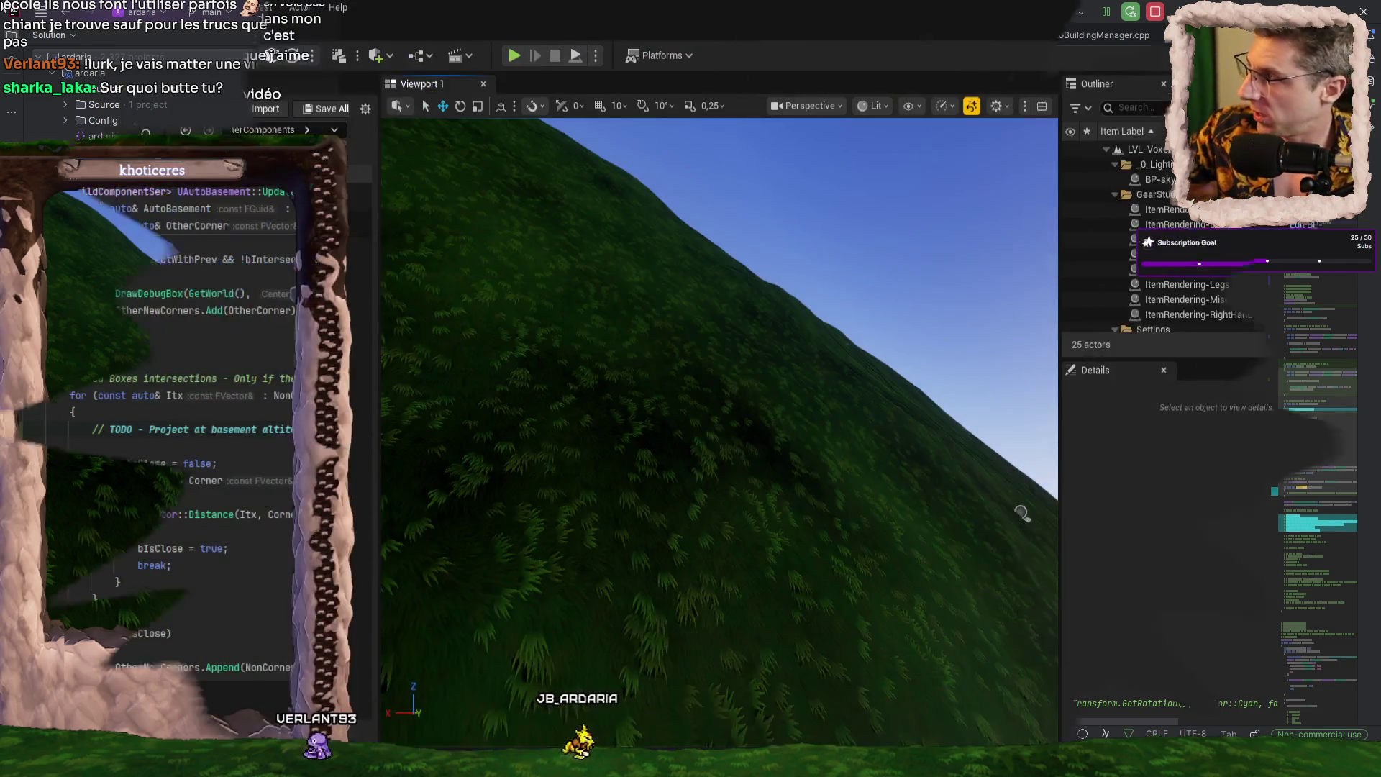
# - Start play mode with Alt+P and dig a trench into the grassy slope with the pickaxe
pyautogui.hotkey('alt', 'p')
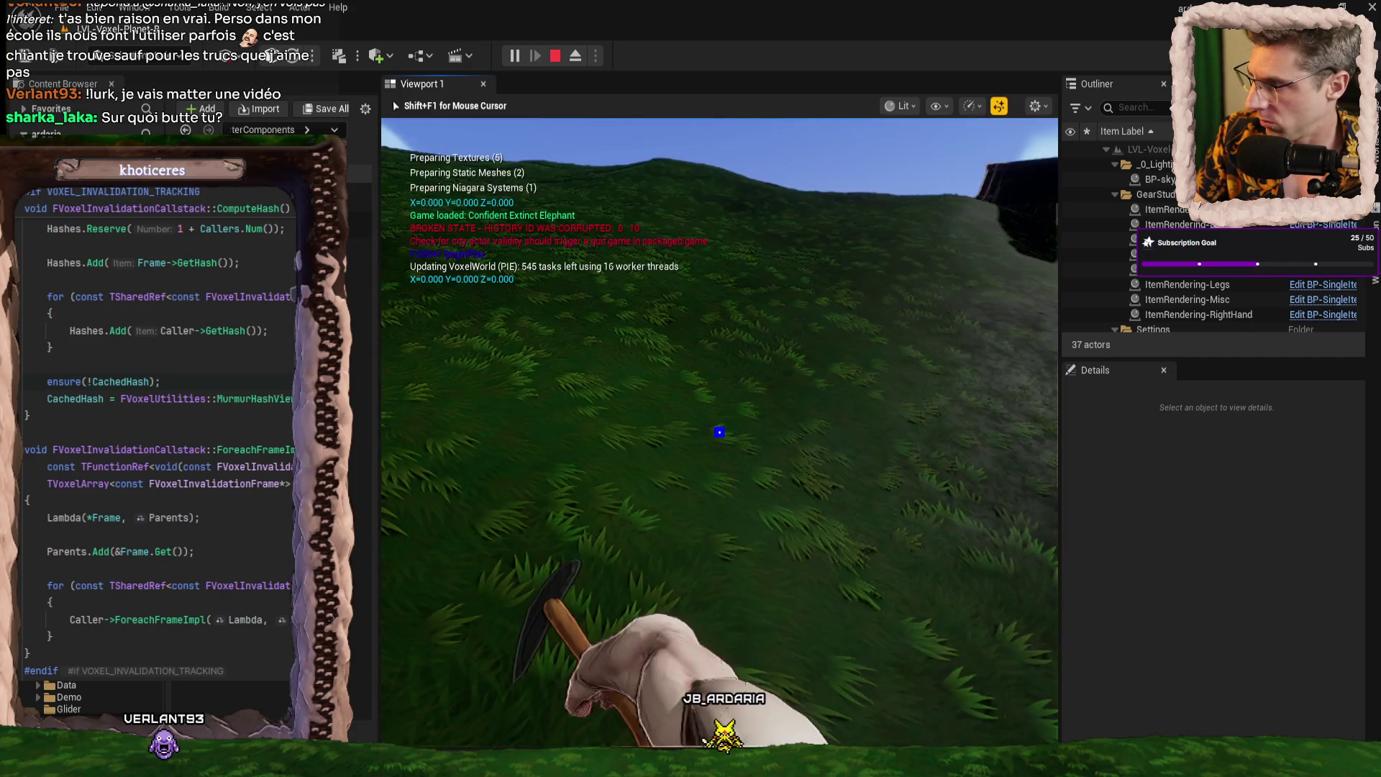
pyautogui.click(719, 432)
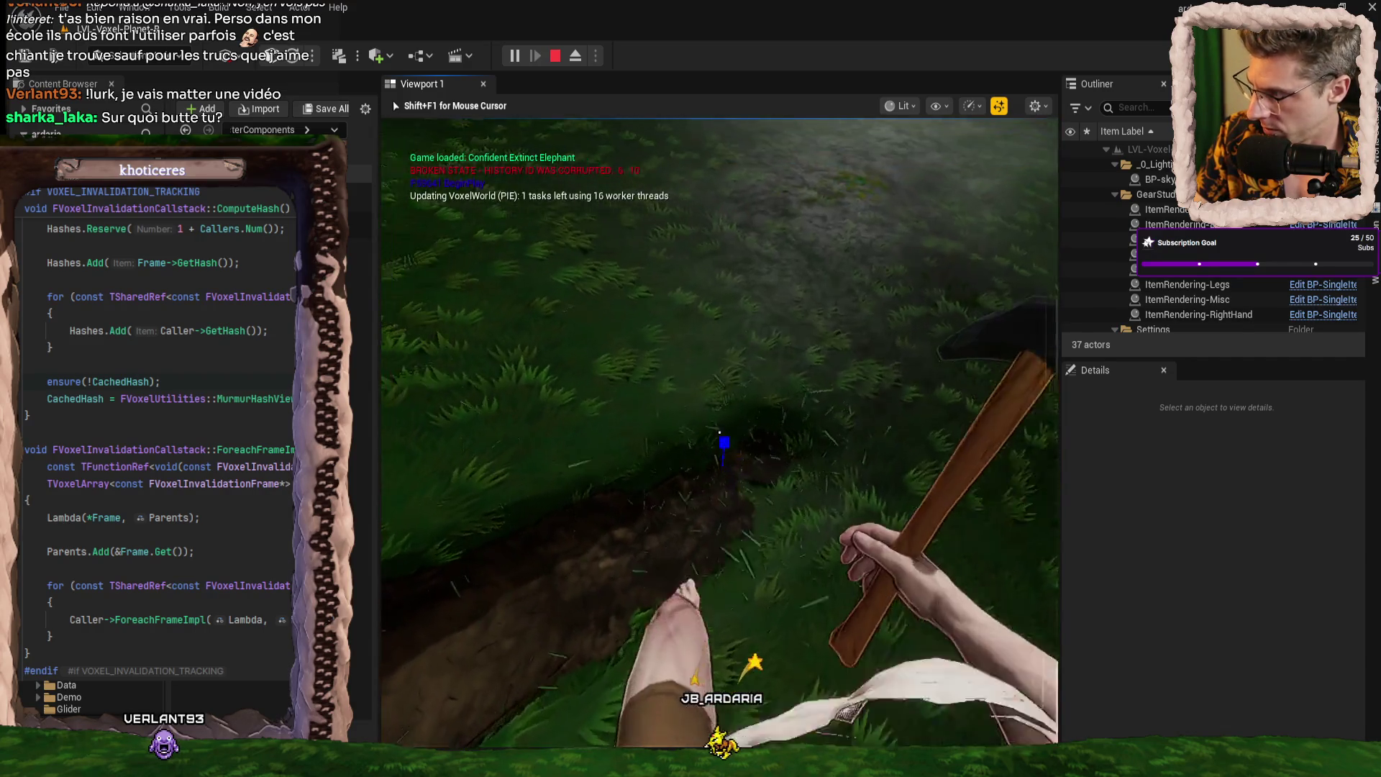
pyautogui.click(723, 426)
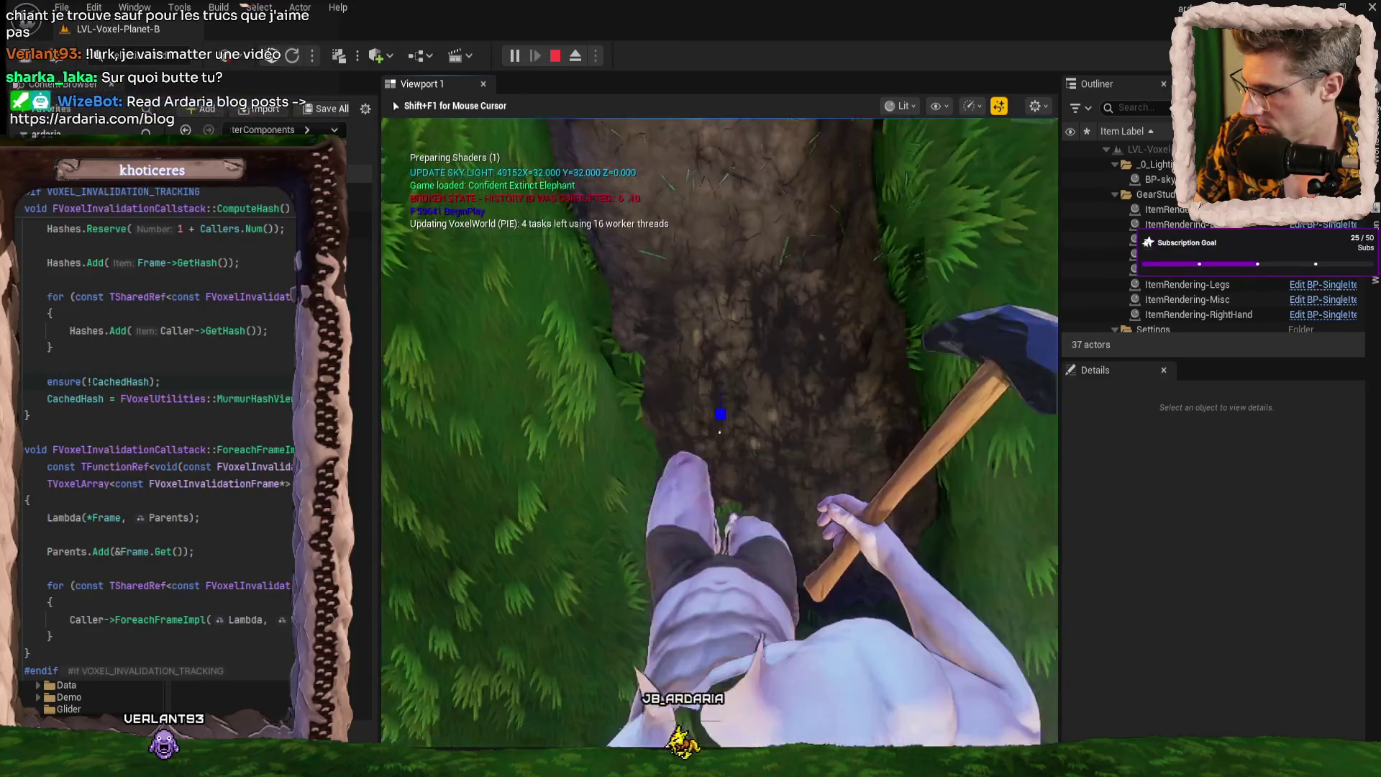
pyautogui.click(720, 414)
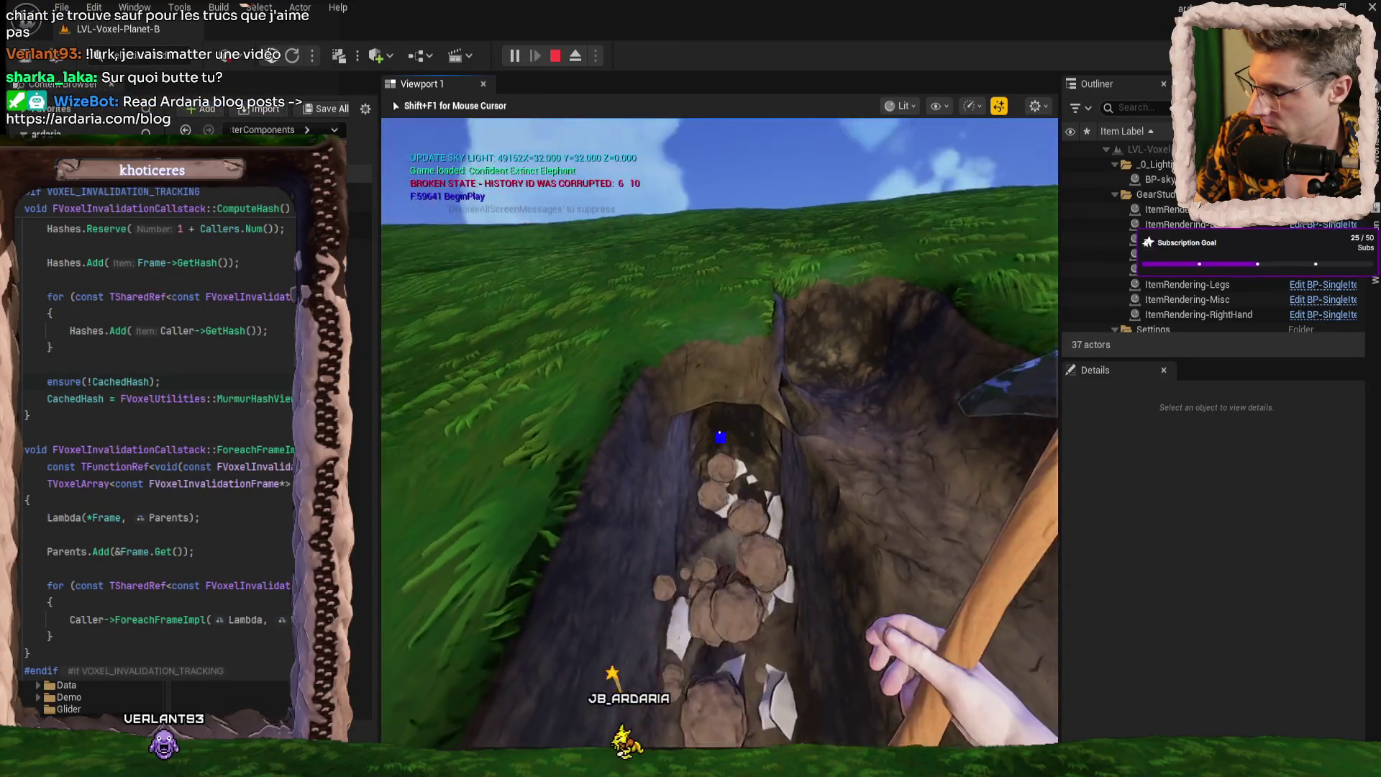
pyautogui.click(719, 436)
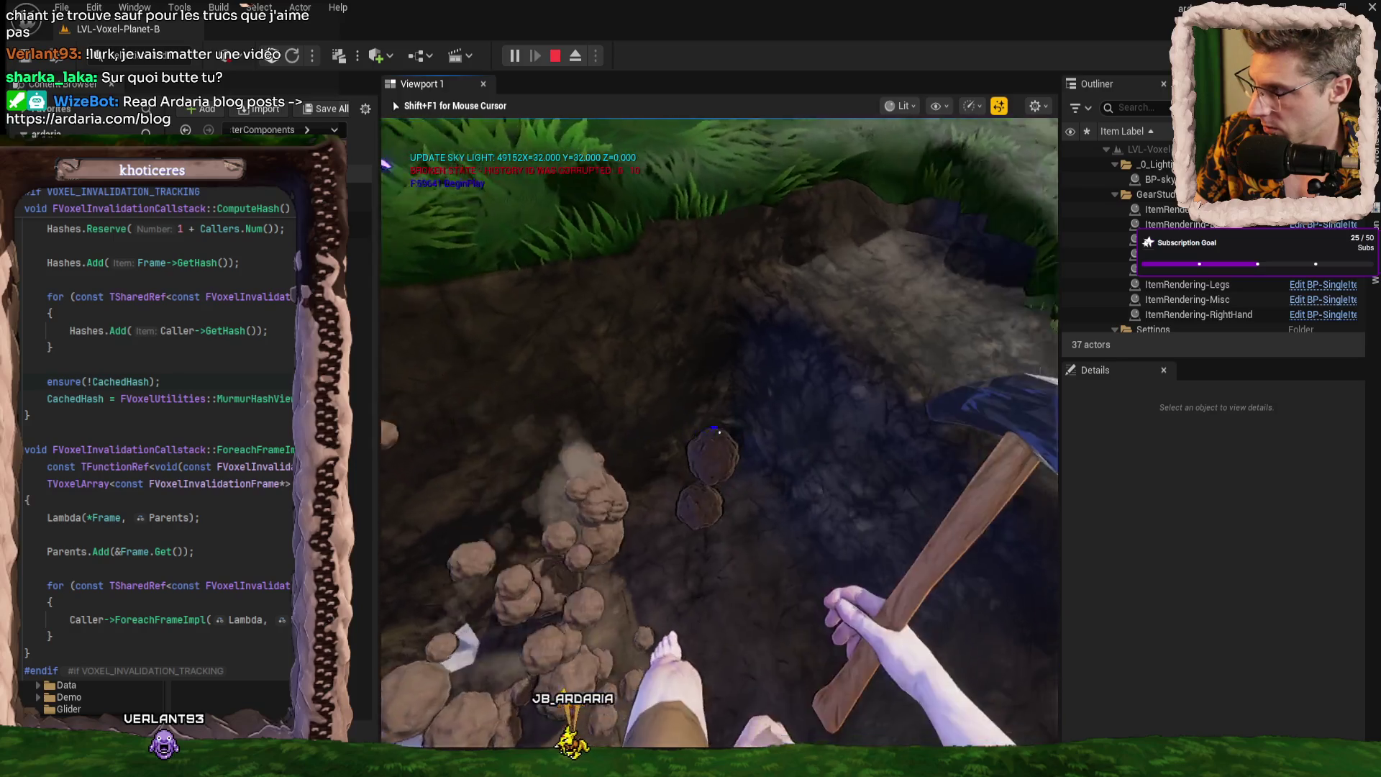
pyautogui.click(719, 431)
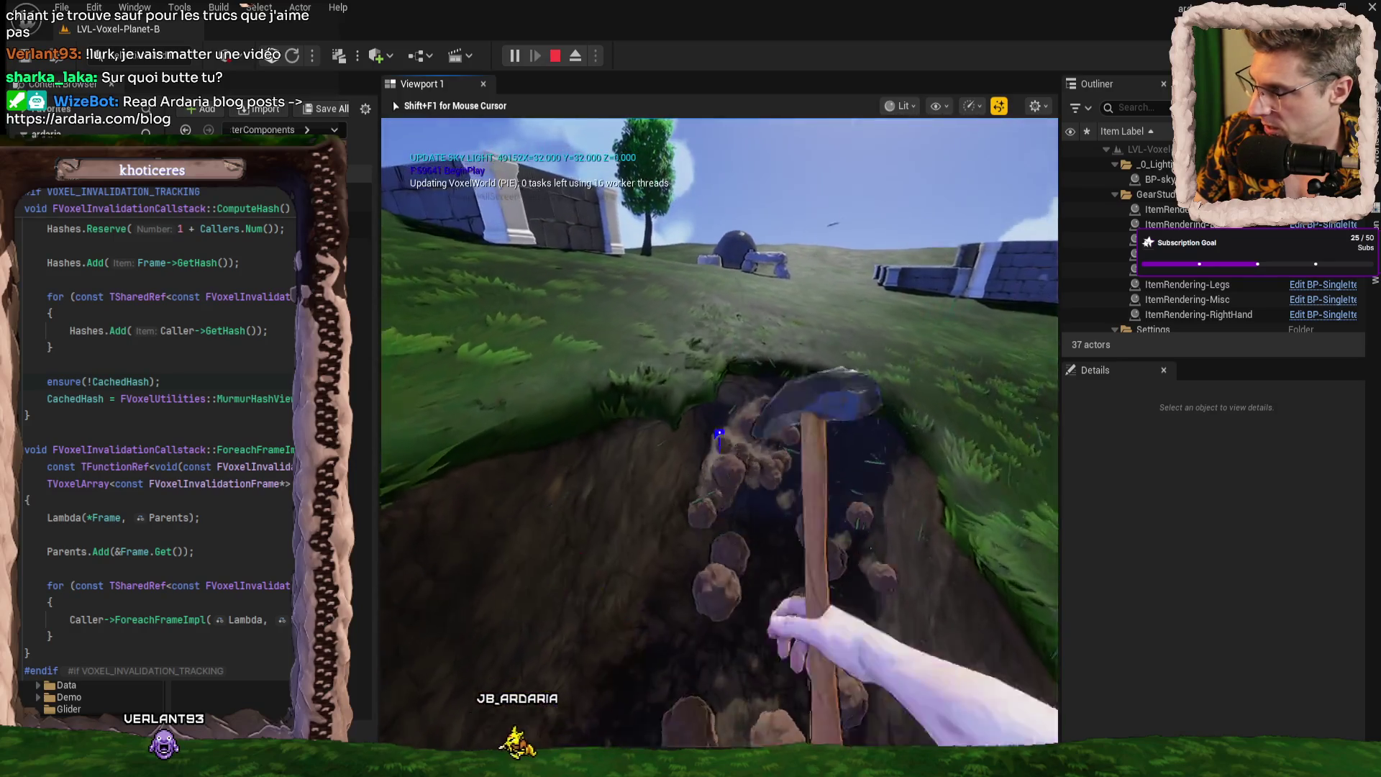
# - Dig the pit deeper, then equip AutoEdit with key 2 and place a structure on the grass
pyautogui.press('2')
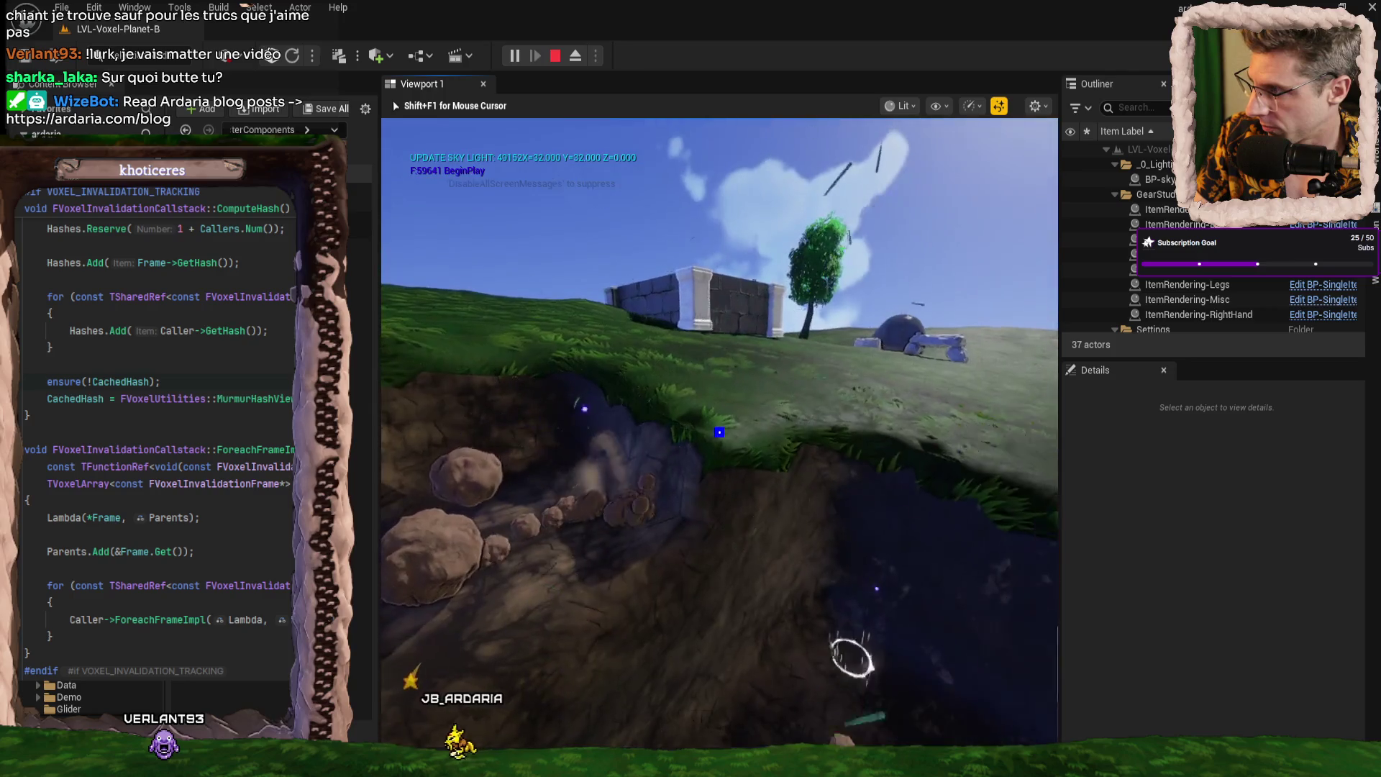
pyautogui.press('1')
pyautogui.click(719, 431)
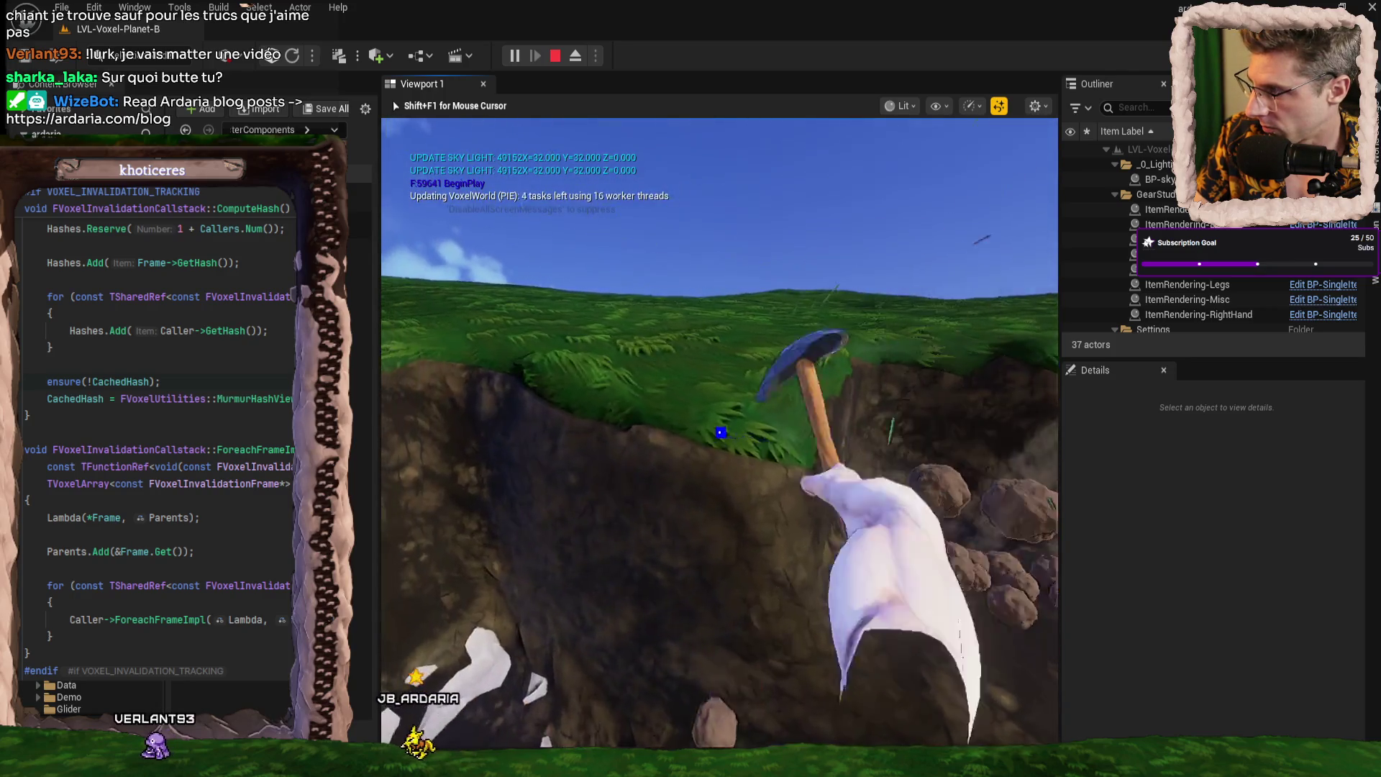
pyautogui.click(719, 431)
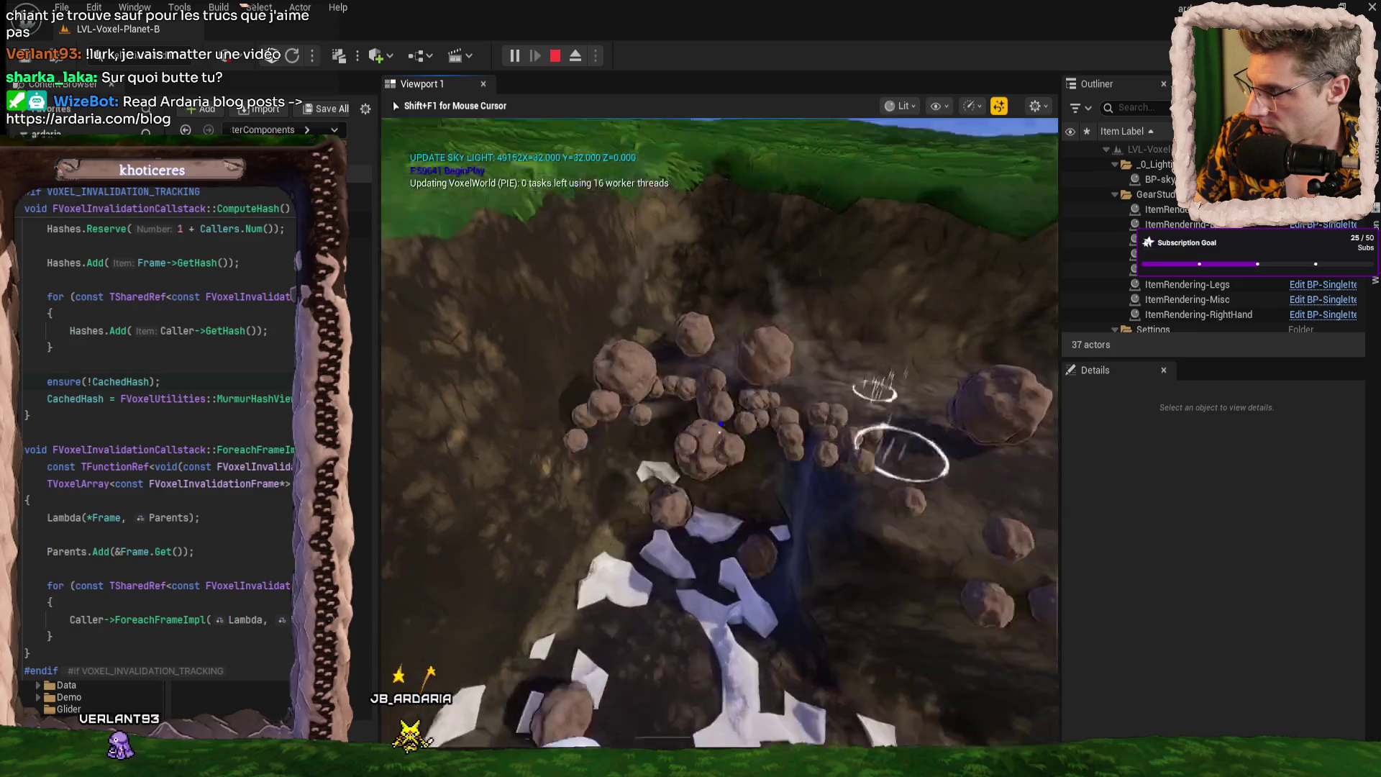
pyautogui.click(719, 432)
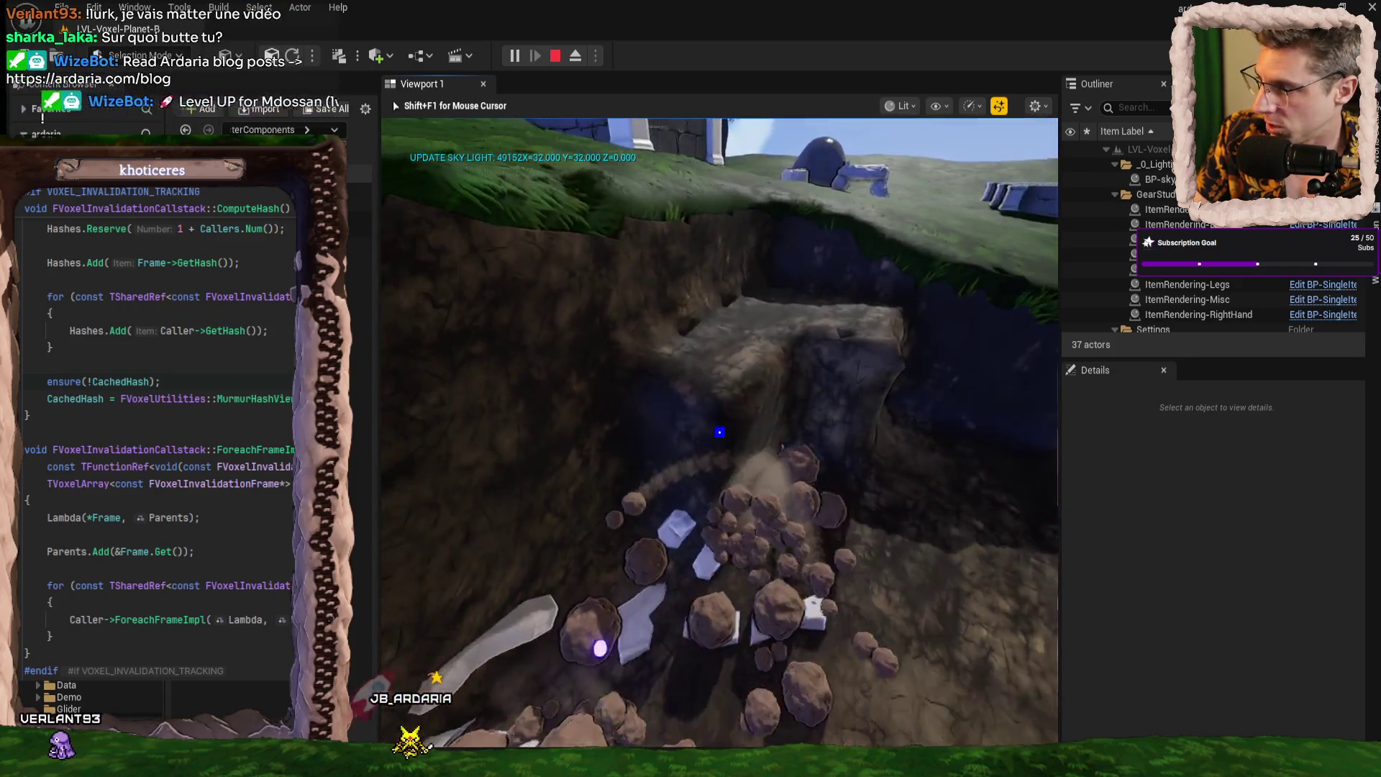
pyautogui.click(719, 431)
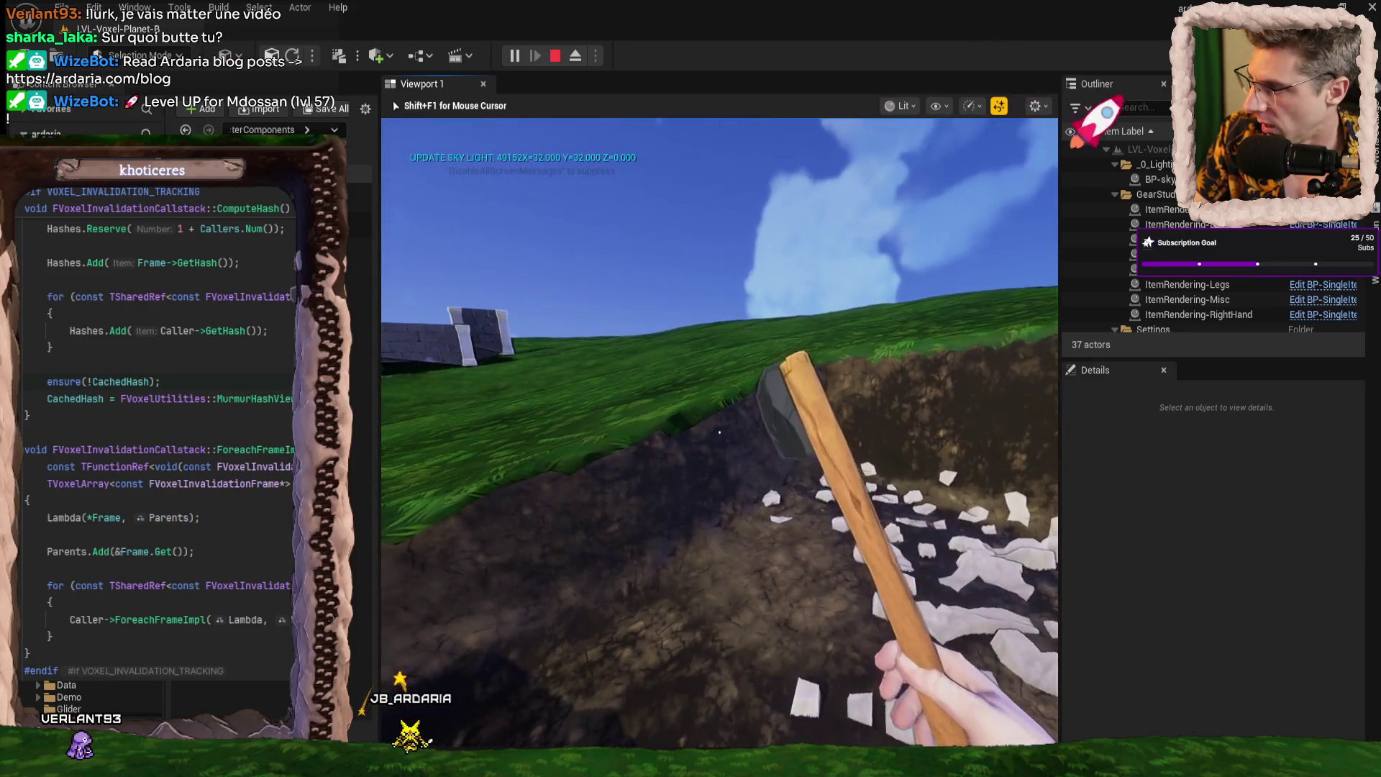
pyautogui.press('2')
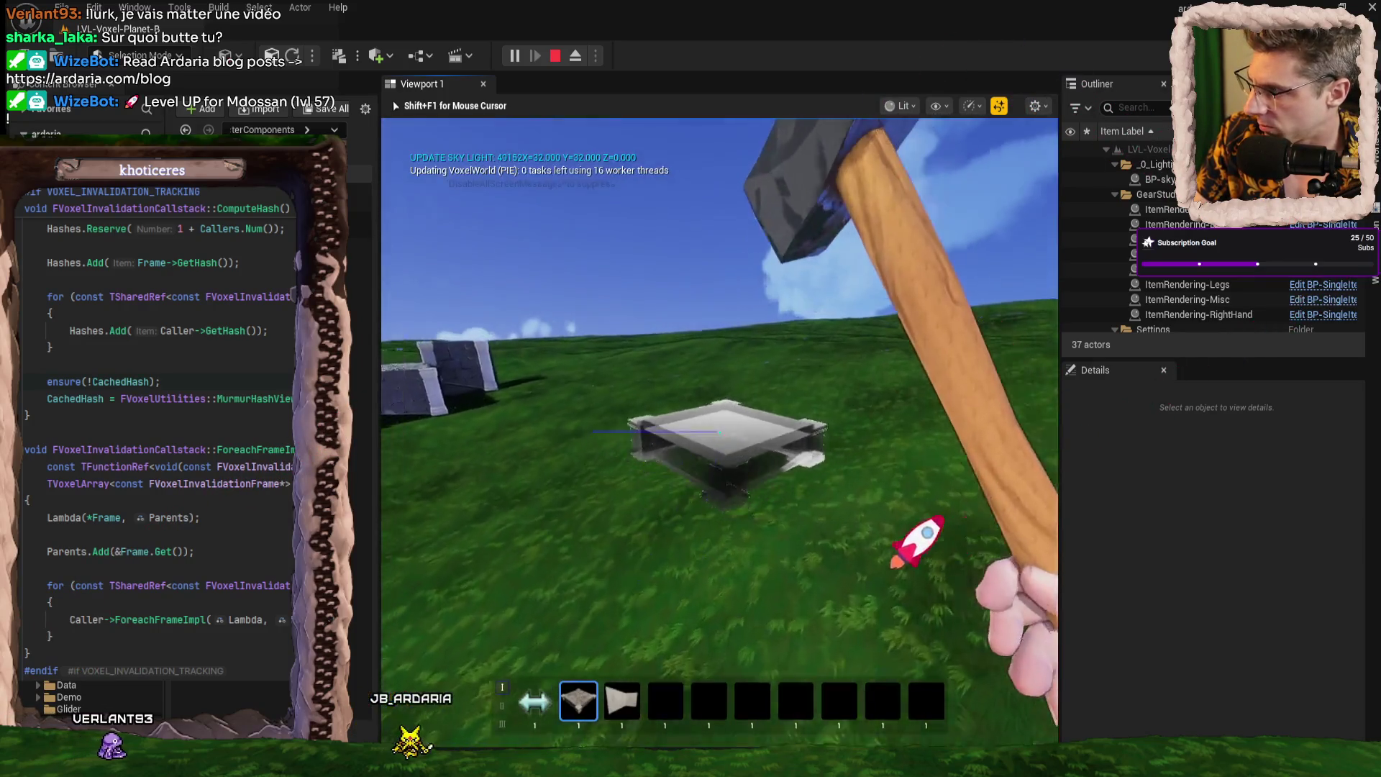
pyautogui.click(717, 433)
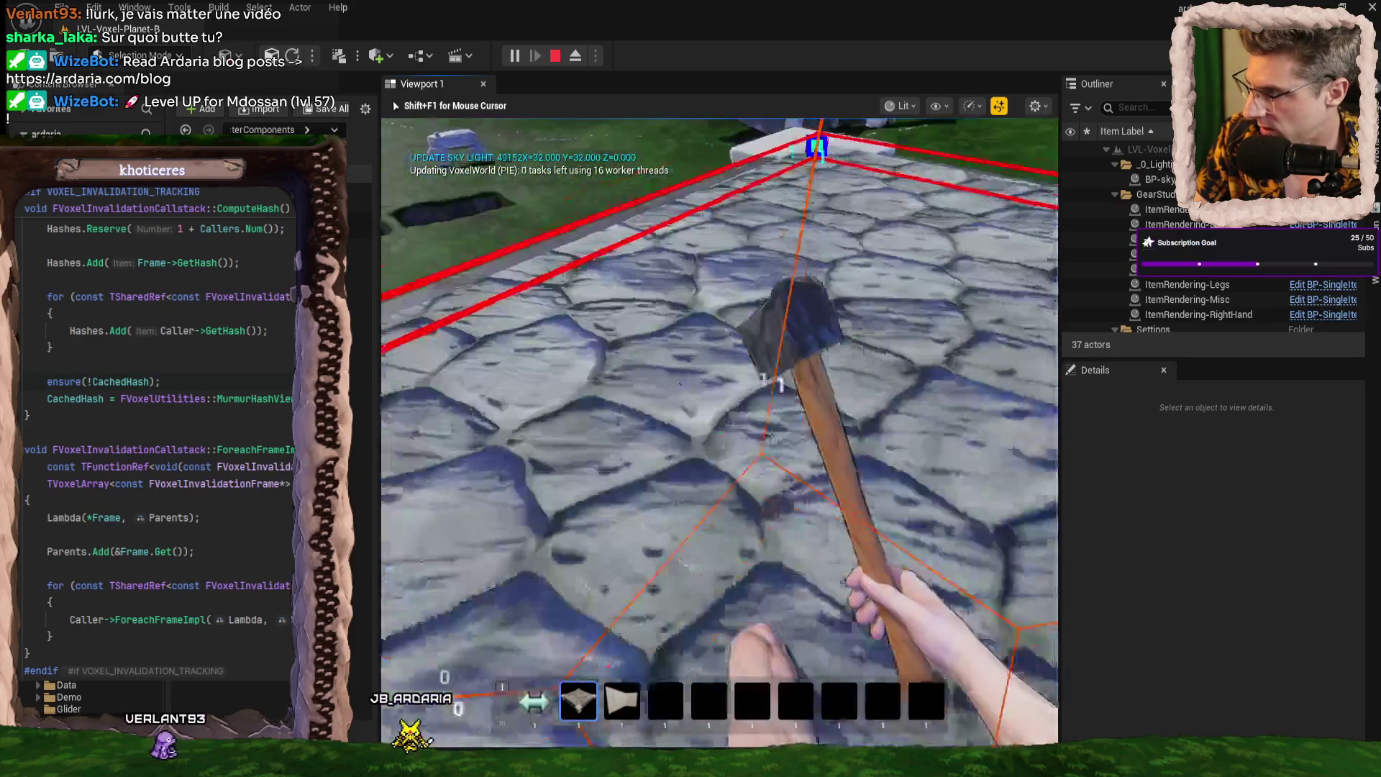
# - Climb onto the wall top, eject with F8 to look around, then stop the play session
pyautogui.press('w')
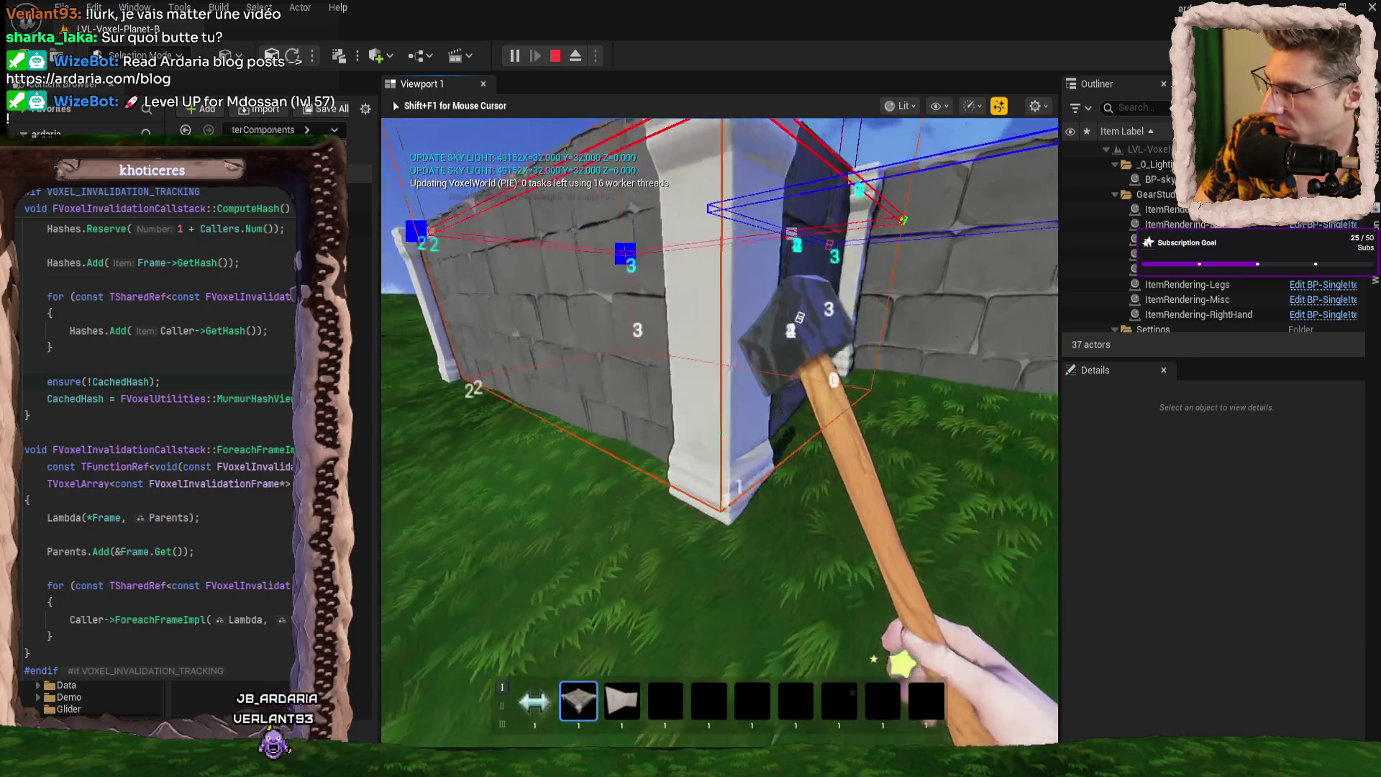
pyautogui.press('space')
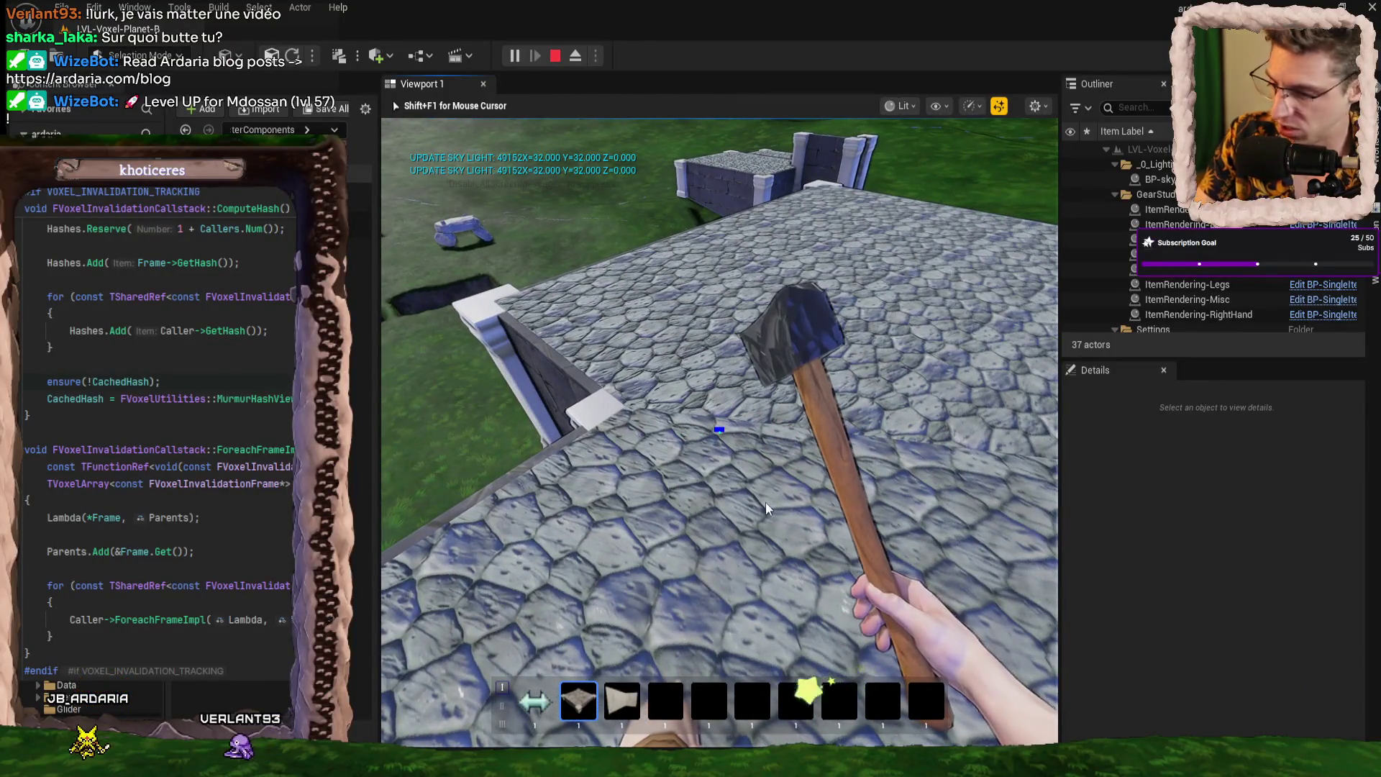
pyautogui.press('F8')
pyautogui.scroll(-5, 717, 432)
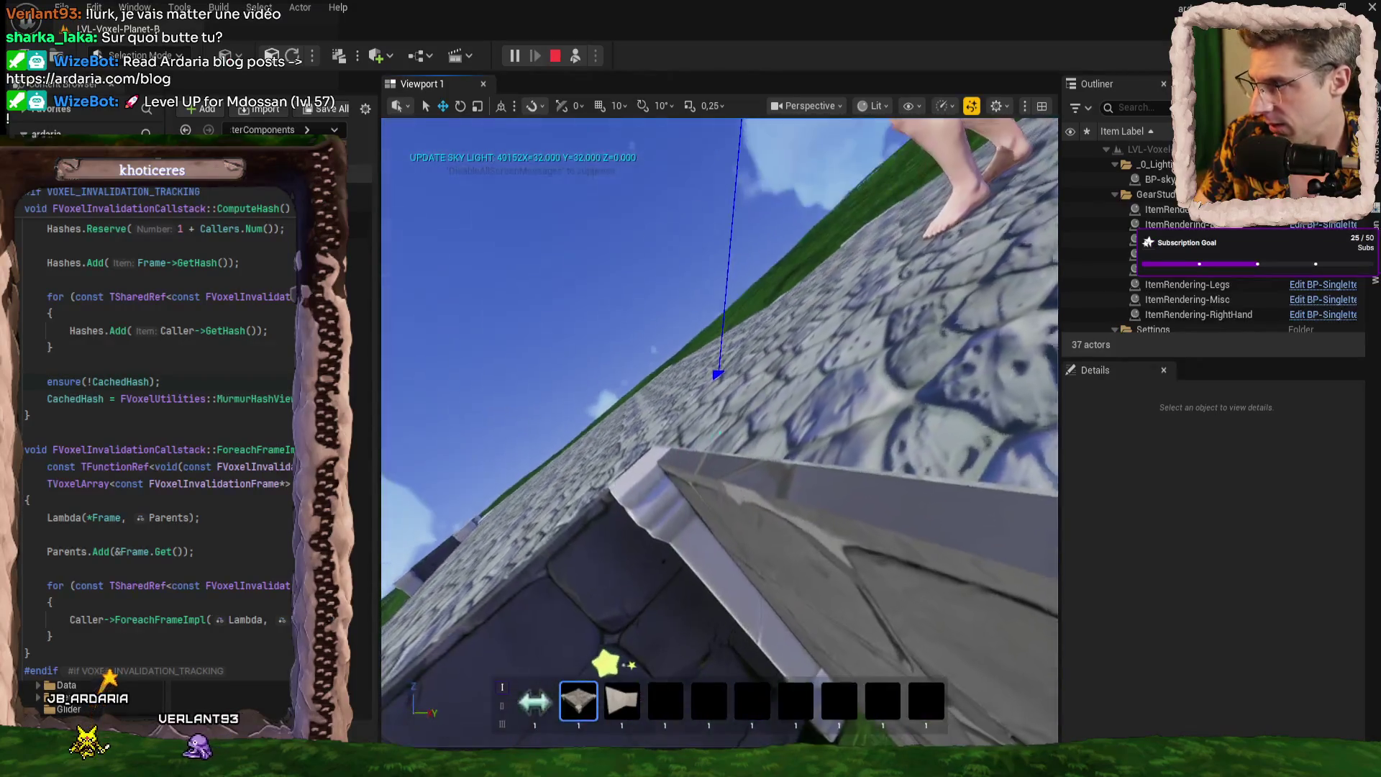
pyautogui.scroll(6, 720, 432)
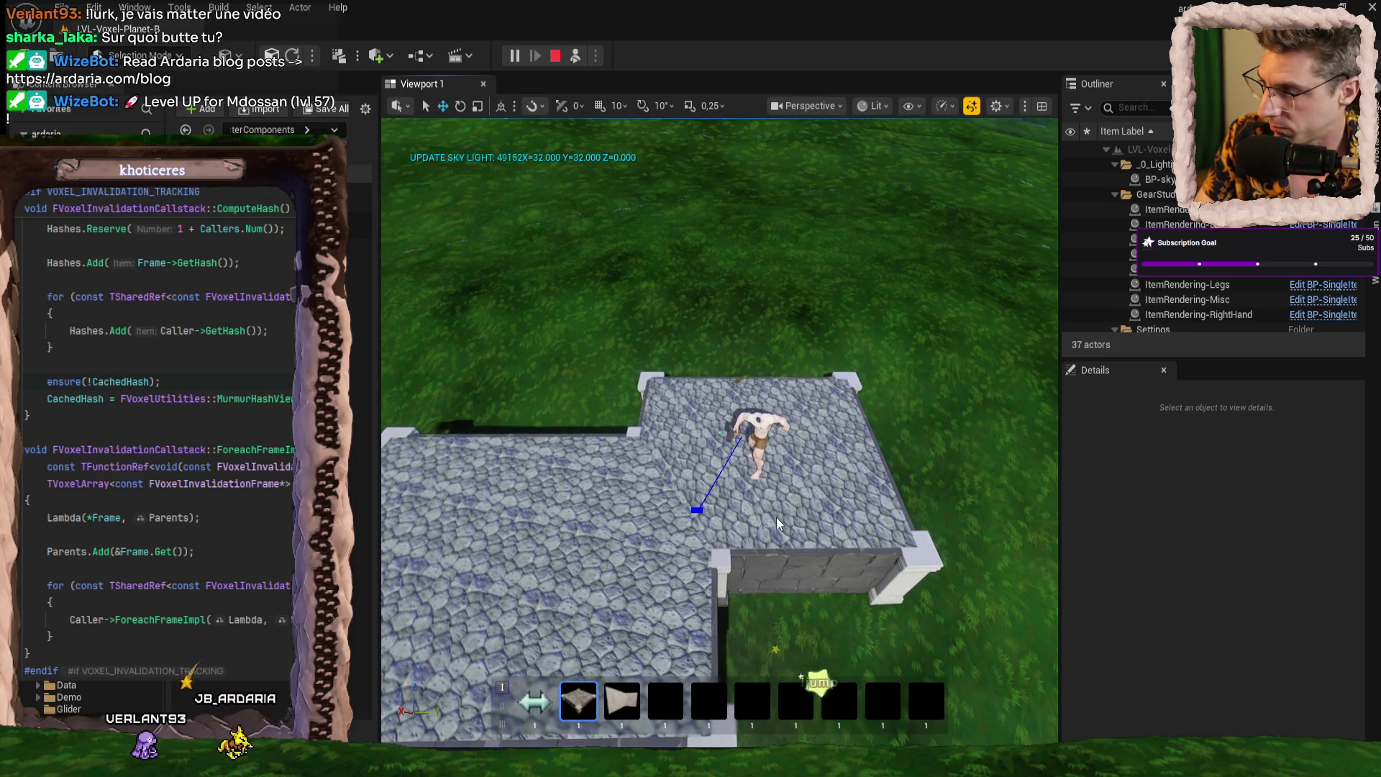
pyautogui.press('Escape')
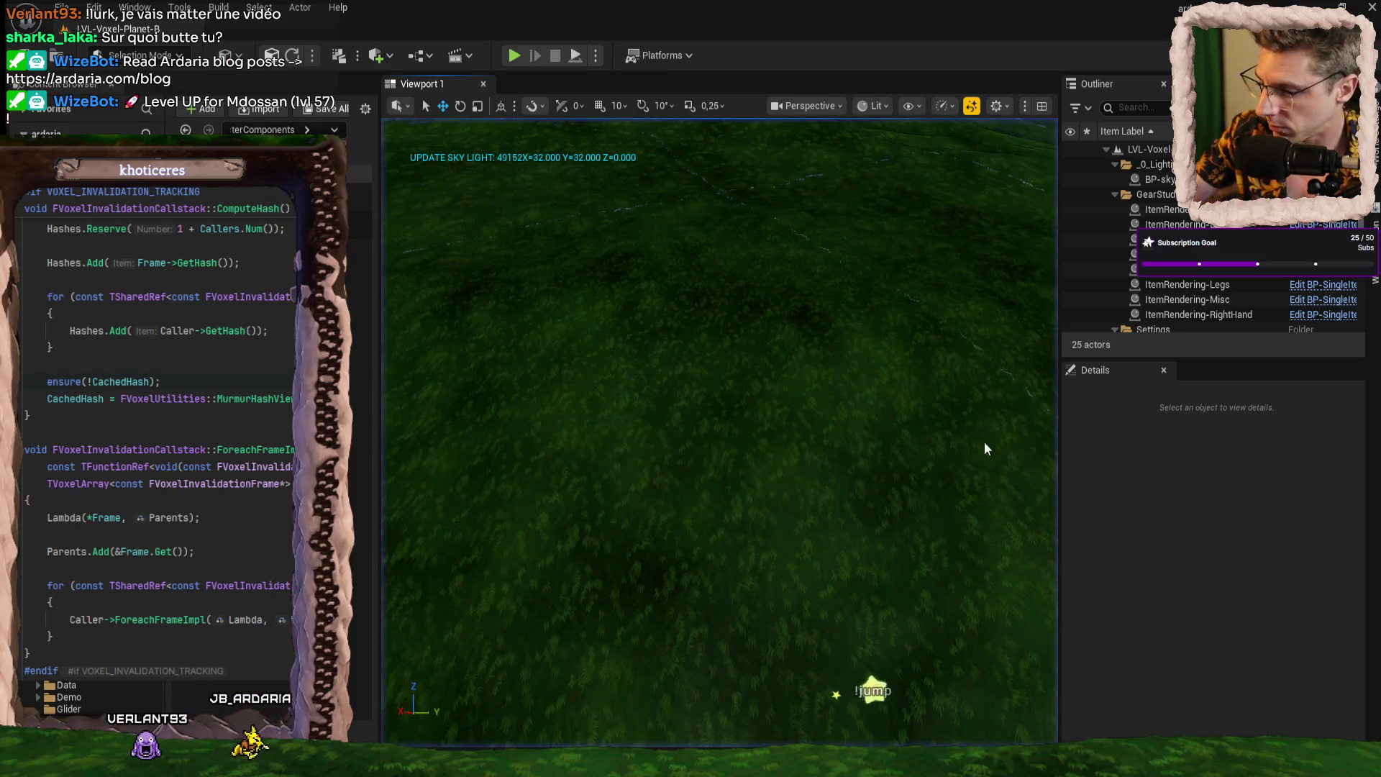
# - Launch Paint from the Windows search for 'pai' and pick light blue as the colour
pyautogui.hotkey('alt', 'Tab')
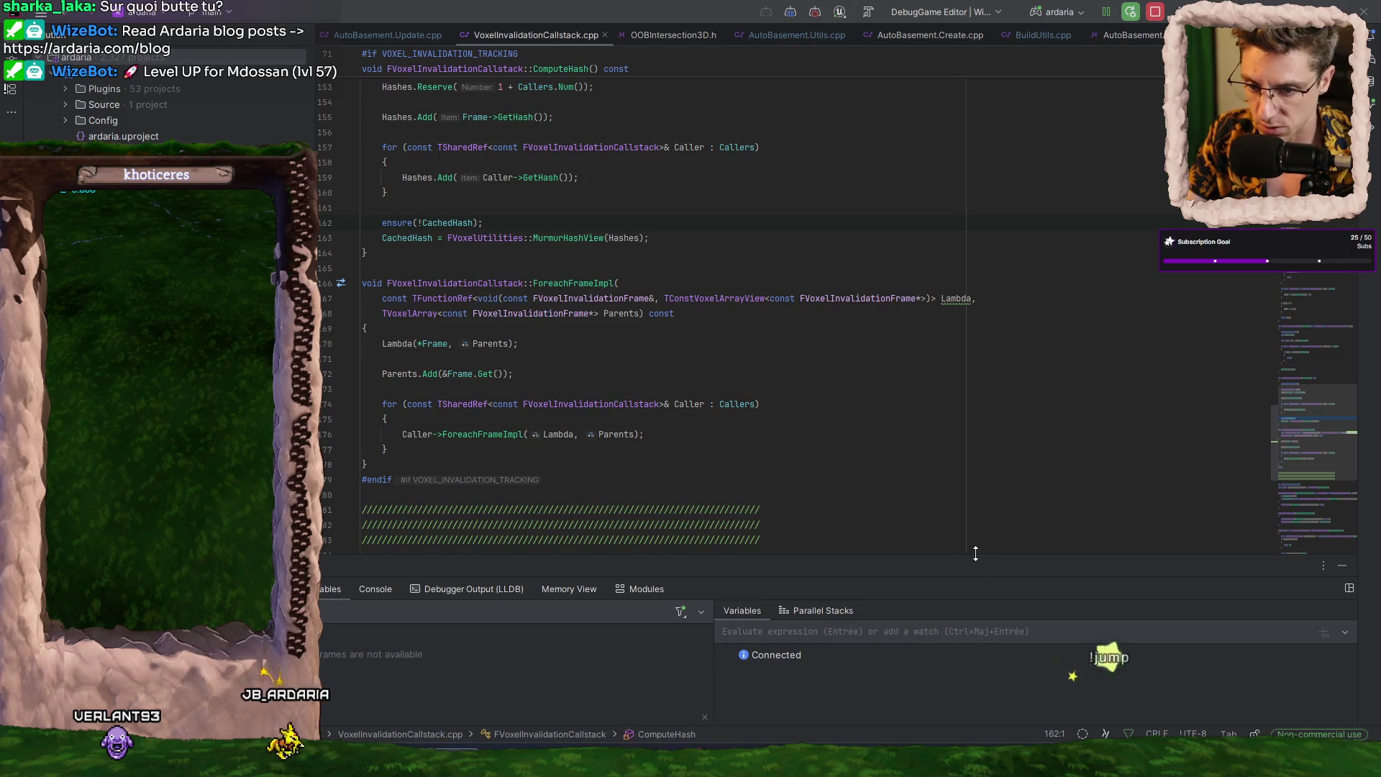
pyautogui.press('super')
pyautogui.write('pai')
pyautogui.press('Return')
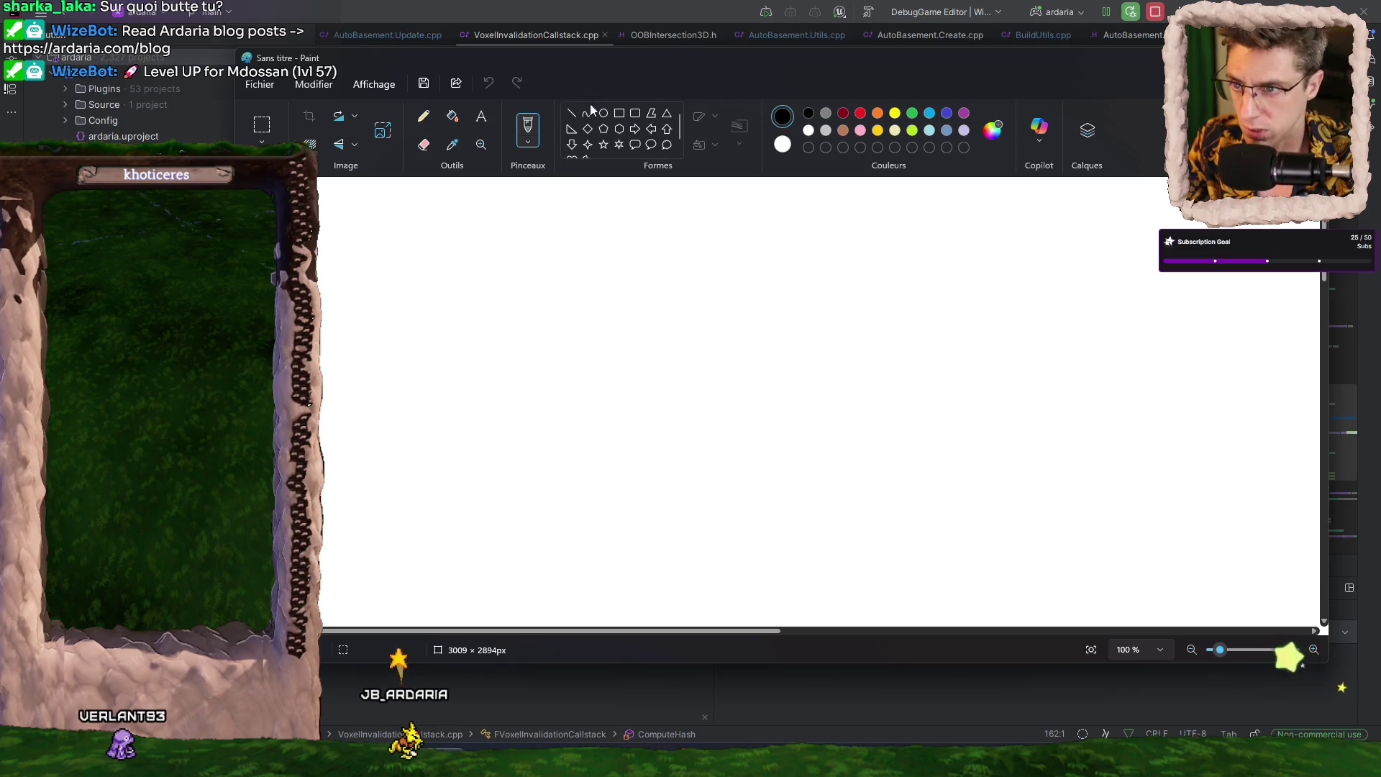
pyautogui.click(929, 113)
# - Draw two overlapping blue rectangles and erase the inner lines between them
pyautogui.click(620, 113)
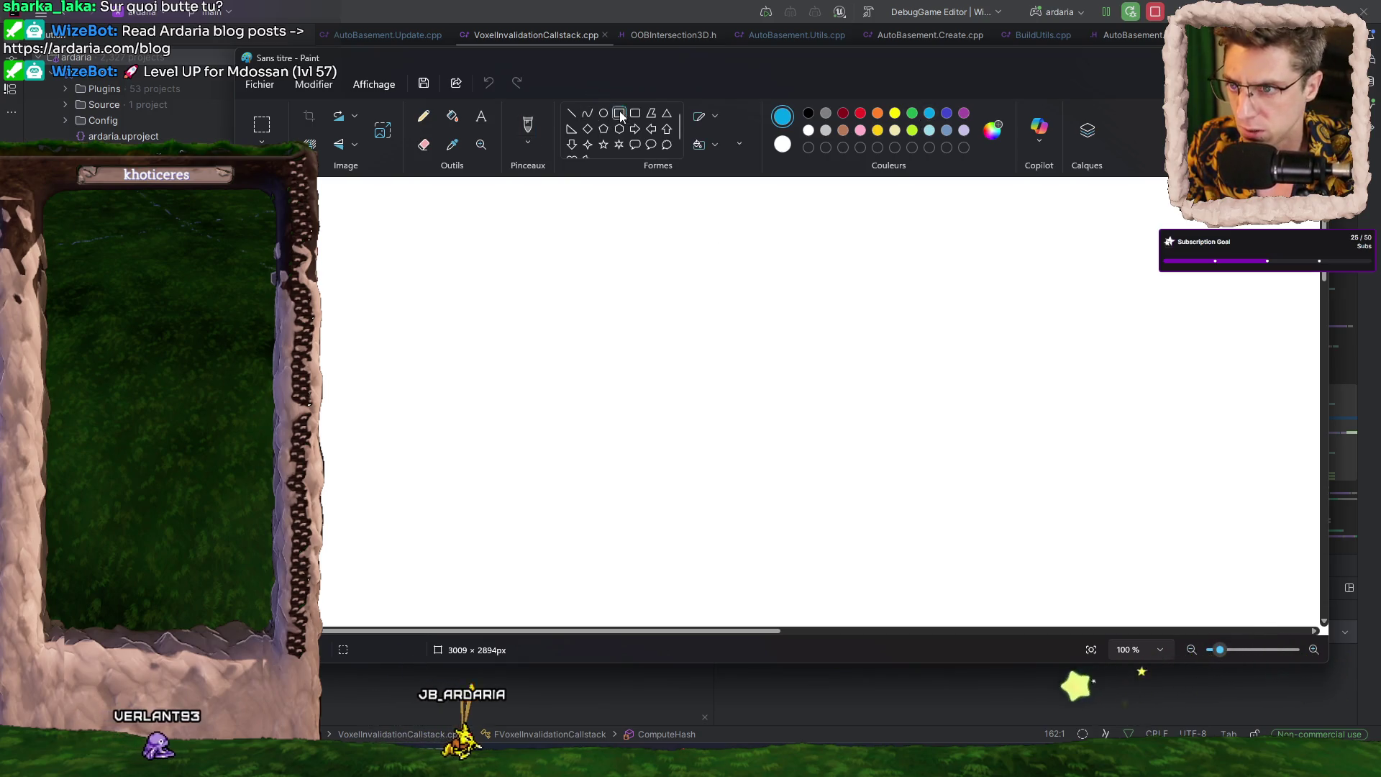
pyautogui.moveTo(530, 246)
pyautogui.mouseDown()
pyautogui.moveTo(675, 410)
pyautogui.moveTo(708, 422)
pyautogui.mouseUp()
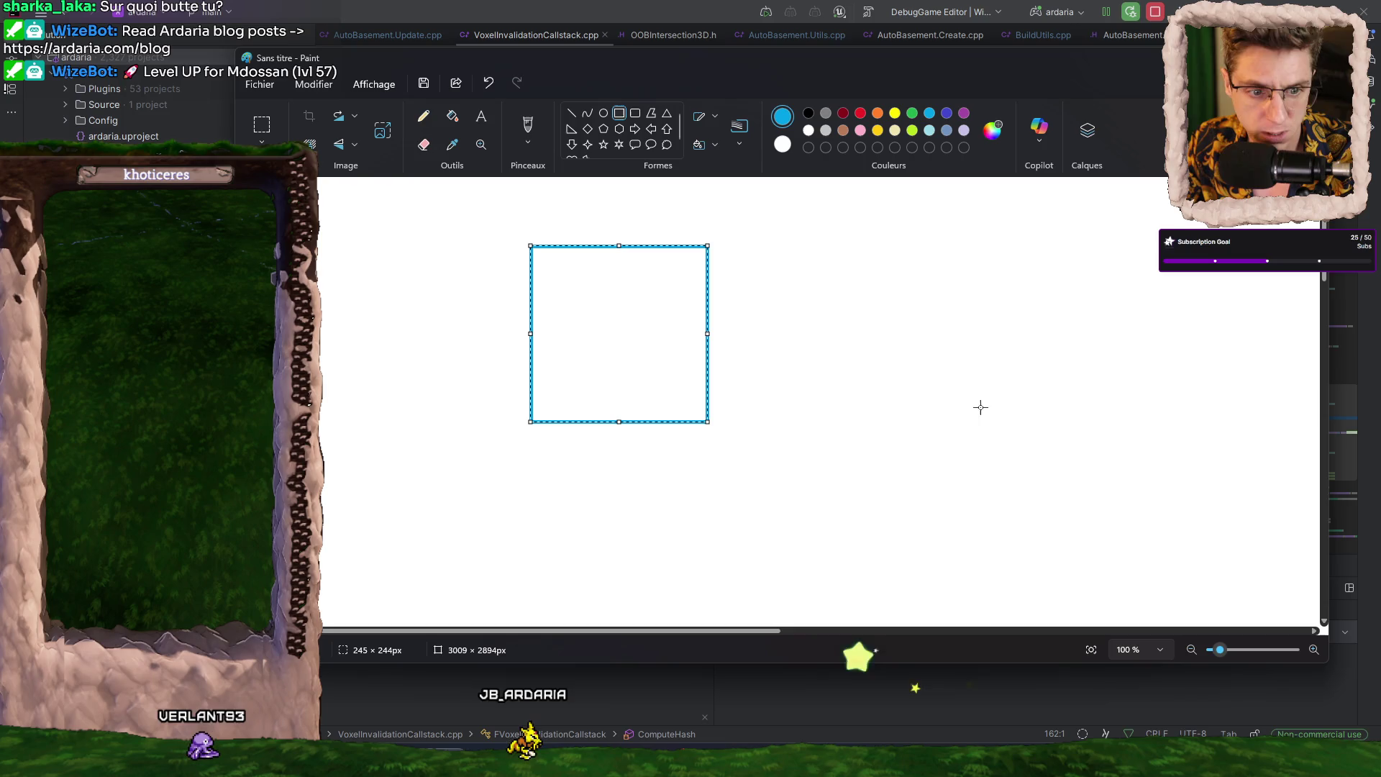
pyautogui.moveTo(950, 355); pyautogui.dragTo(657, 527)
pyautogui.click(790, 307)
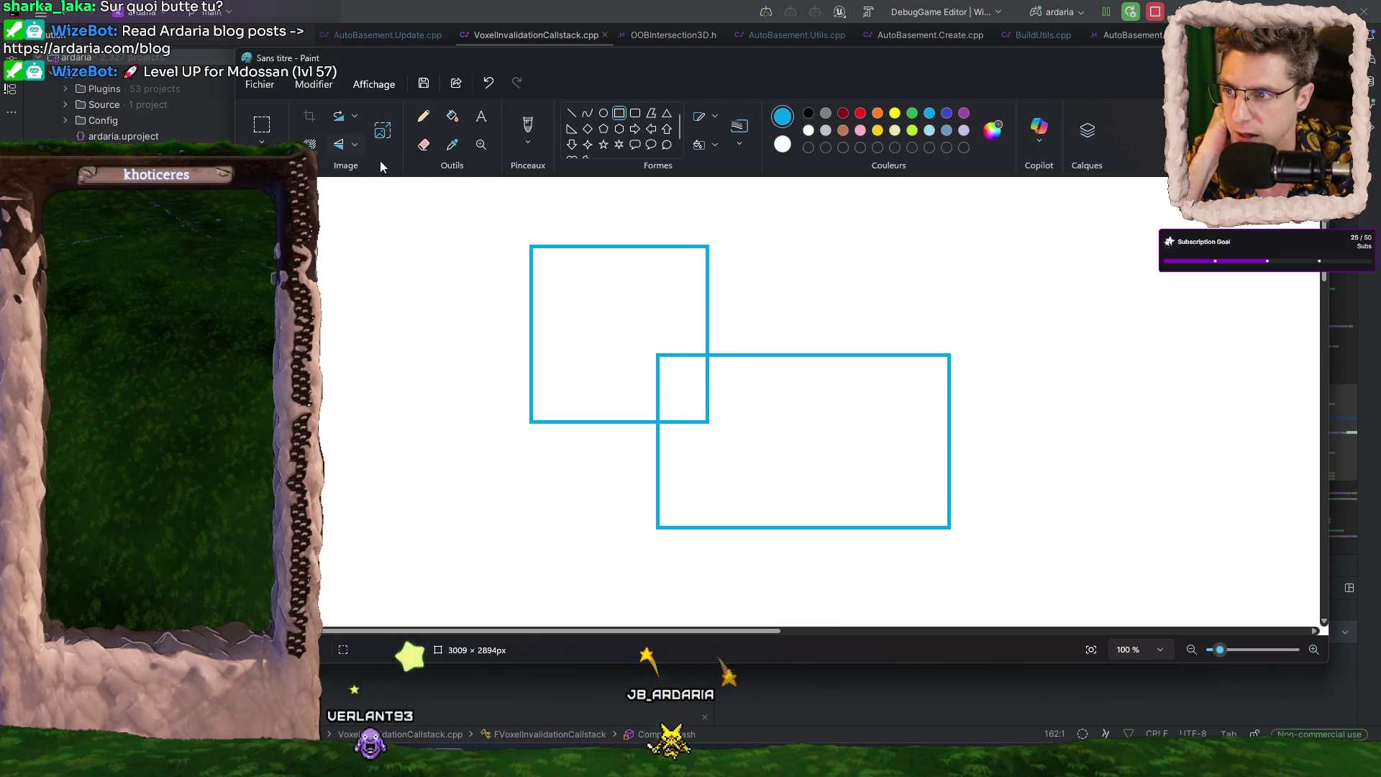
pyautogui.moveTo(663, 355)
pyautogui.mouseDown()
pyautogui.moveTo(688, 357)
pyautogui.moveTo(654, 394)
pyautogui.moveTo(677, 420)
pyautogui.moveTo(712, 377)
pyautogui.mouseUp()
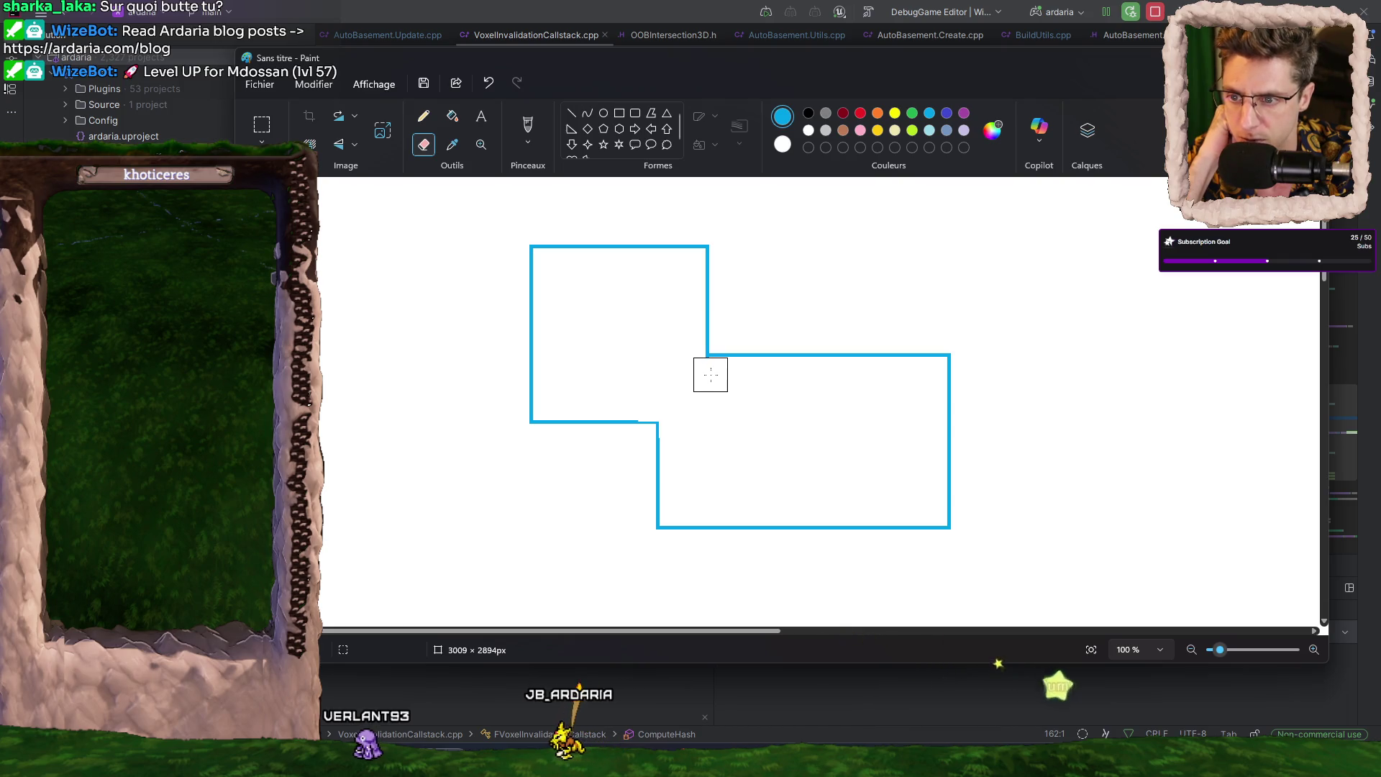
# - Mark the outline's corners and junctions with seven small yellow squares, then draw a tall light-blue room on the right
pyautogui.click(895, 113)
pyautogui.click(619, 114)
pyautogui.moveTo(695, 344); pyautogui.dragTo(718, 363)
pyautogui.moveTo(646, 412); pyautogui.dragTo(670, 433)
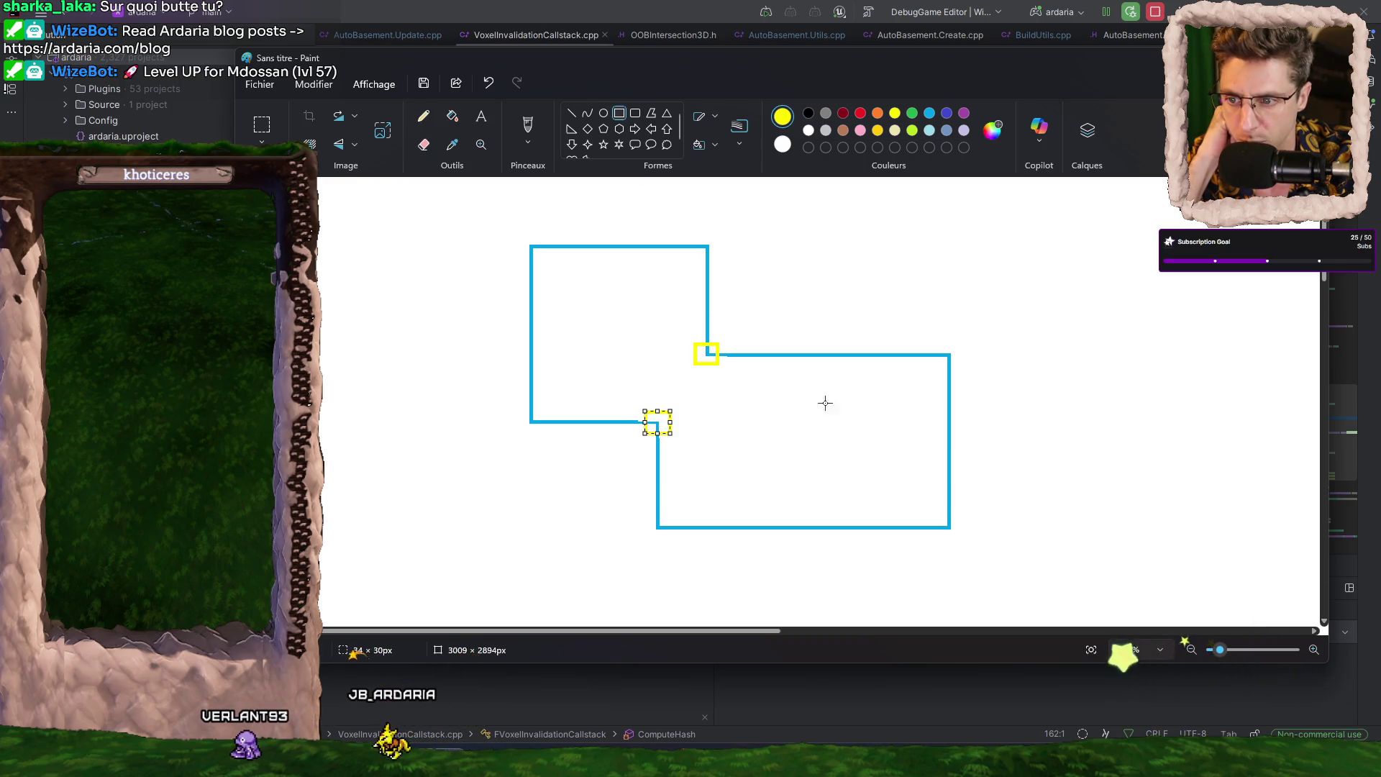
pyautogui.moveTo(935, 345); pyautogui.dragTo(964, 371)
pyautogui.moveTo(966, 512); pyautogui.dragTo(943, 536)
pyautogui.moveTo(643, 552); pyautogui.dragTo(673, 518)
pyautogui.moveTo(542, 438); pyautogui.dragTo(522, 410)
pyautogui.moveTo(516, 229); pyautogui.dragTo(539, 264)
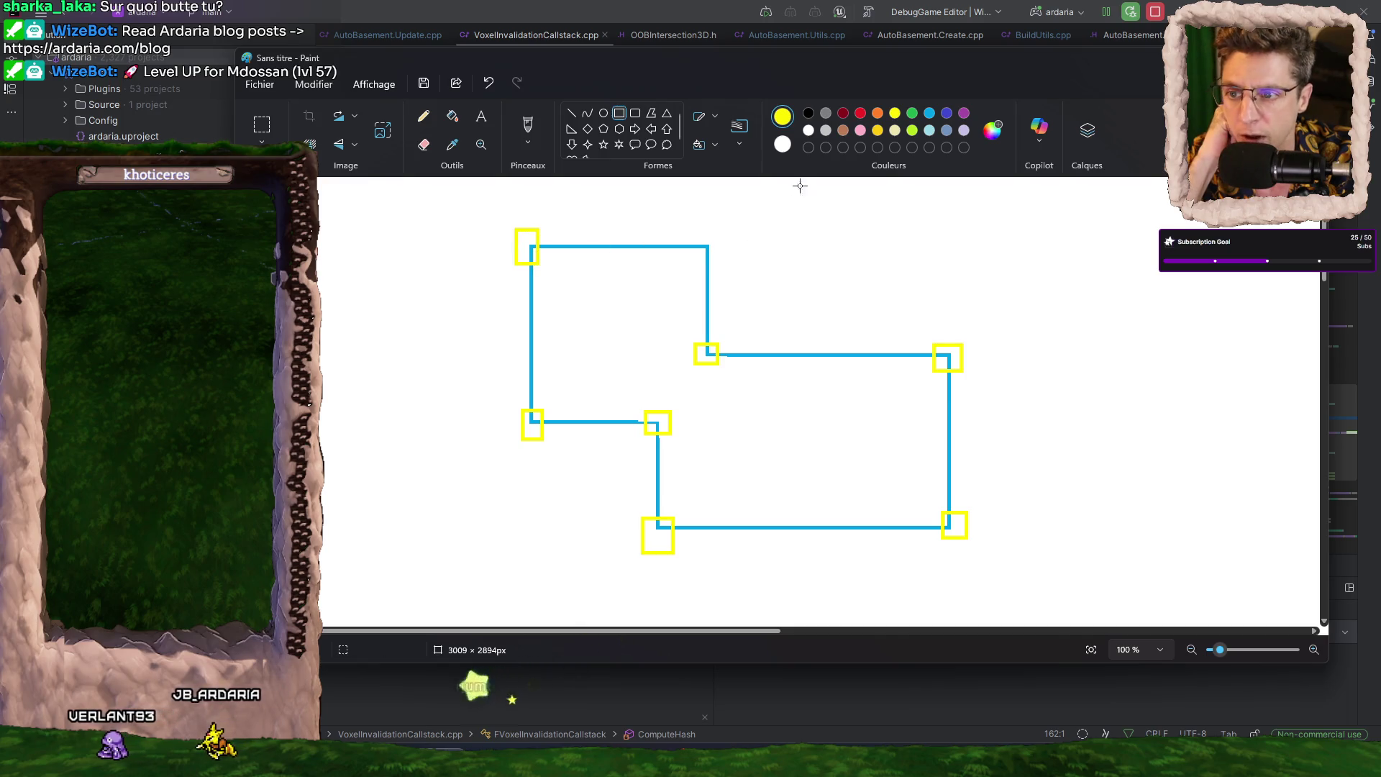
pyautogui.click(930, 115)
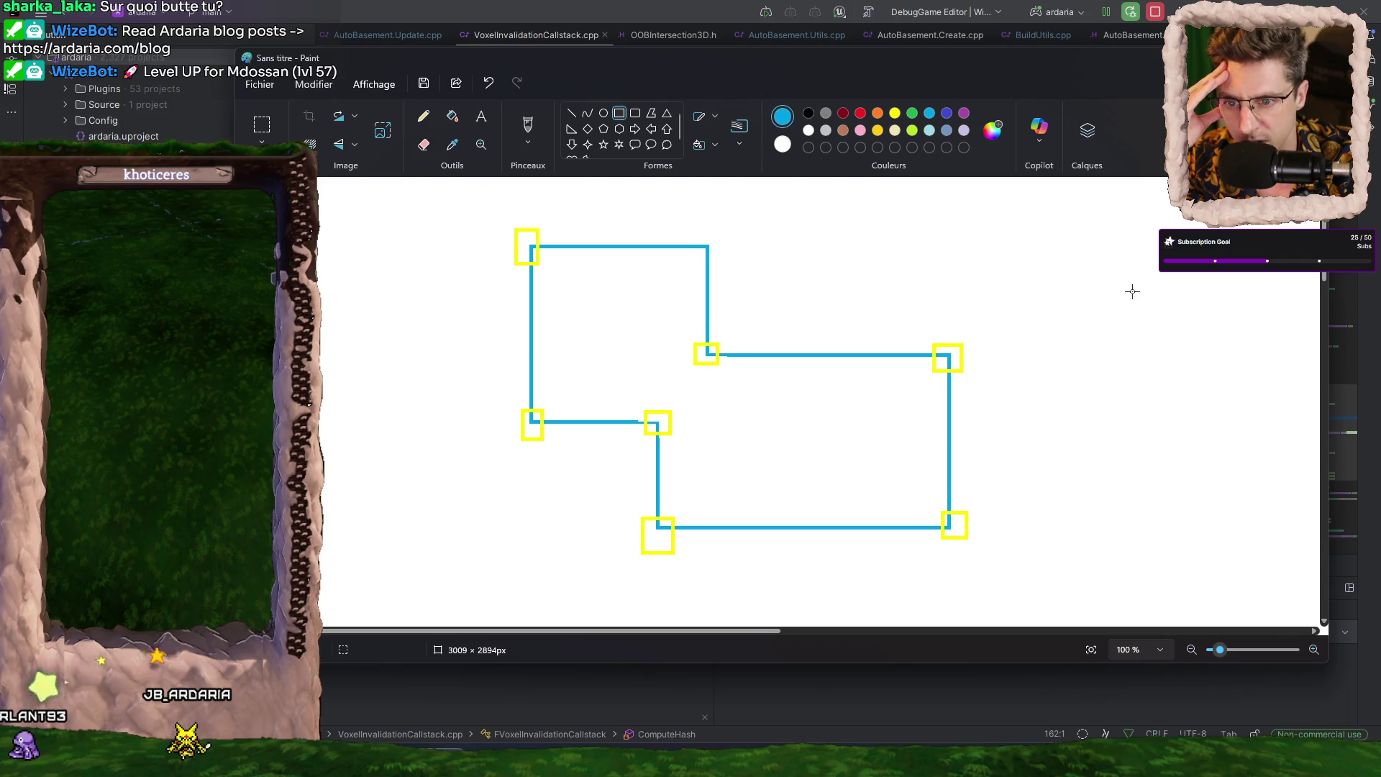
pyautogui.moveTo(1092, 282)
pyautogui.mouseDown()
pyautogui.moveTo(986, 485)
pyautogui.moveTo(888, 611)
pyautogui.mouseUp()
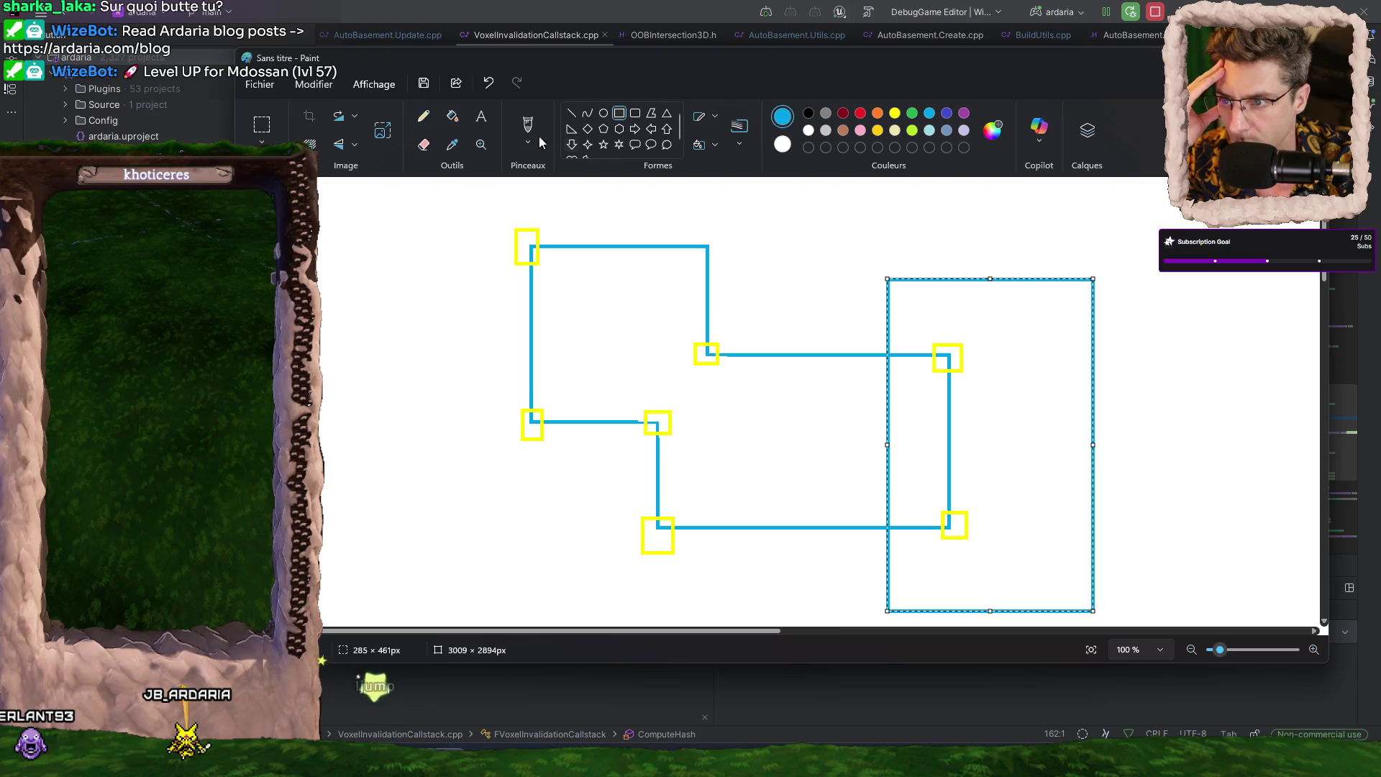
# - Erase the old right edge and leftover lines inside the tall room
pyautogui.click(423, 146)
pyautogui.moveTo(949, 350); pyautogui.dragTo(952, 530)
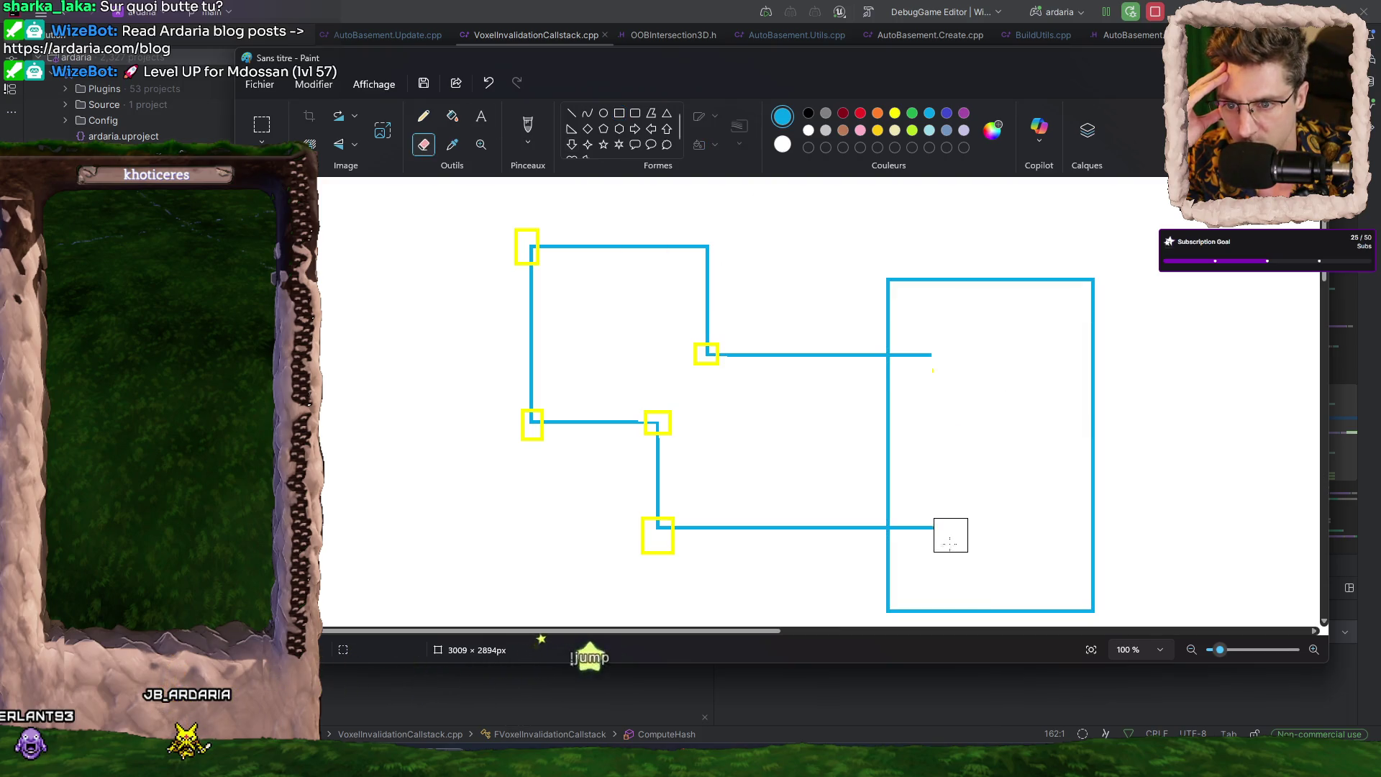
pyautogui.moveTo(931, 438); pyautogui.dragTo(907, 349)
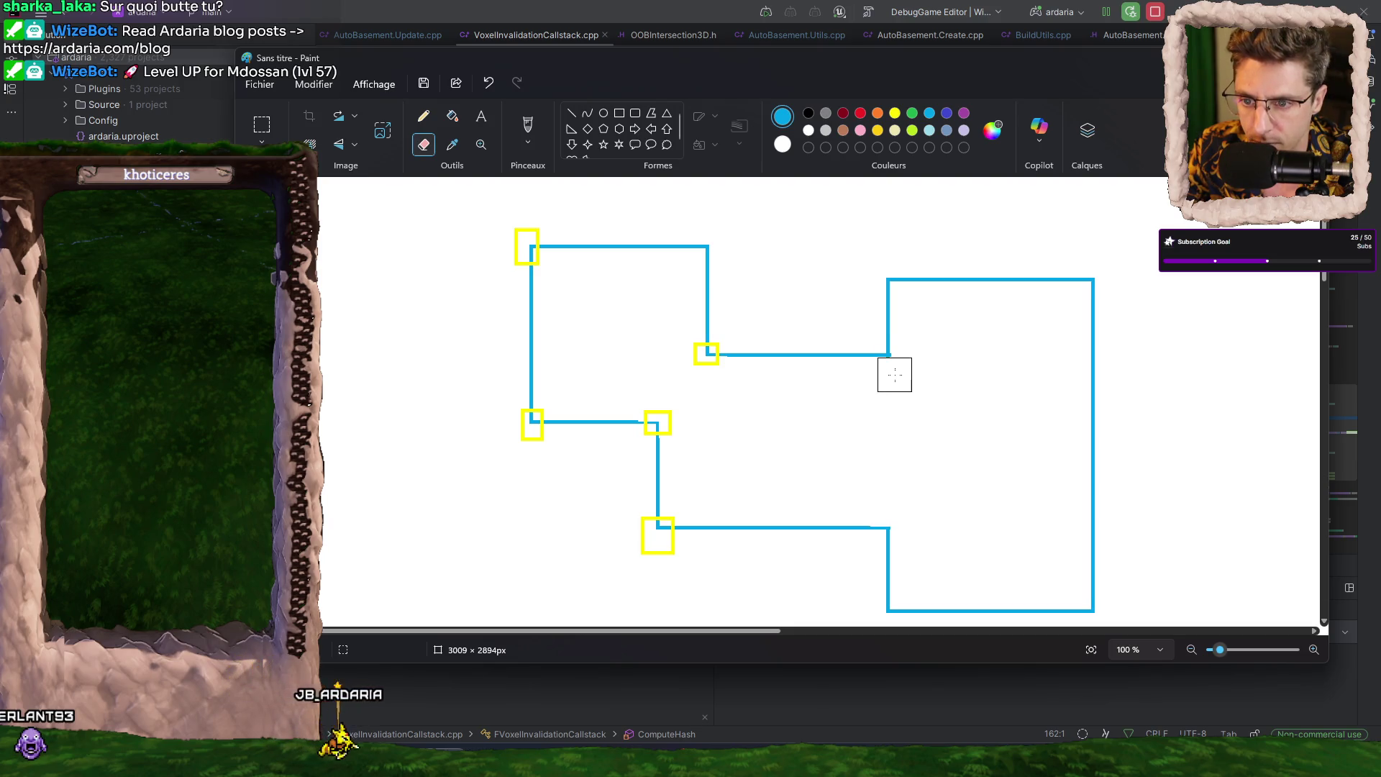
# - Draw a diagonal edge between the two inner corners and redraw the tall room's left edge
pyautogui.click(573, 114)
pyautogui.moveTo(658, 424); pyautogui.dragTo(706, 356)
pyautogui.moveTo(889, 355); pyautogui.dragTo(889, 529)
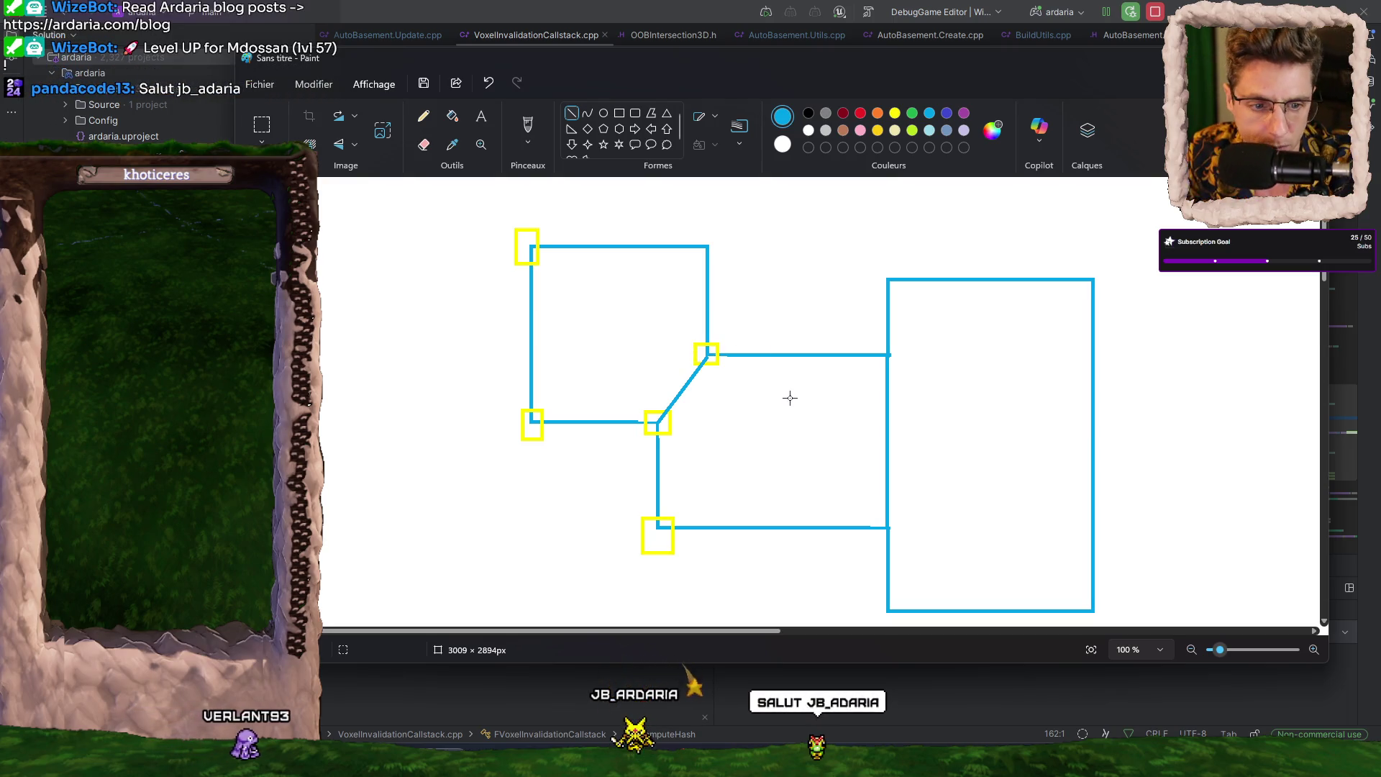
# - Draw a small blue square right of the first diagram and a larger square, moved clear to its right
pyautogui.keyDown('ctrl'); pyautogui.scroll(-2, 727, 374); pyautogui.keyUp('ctrl')
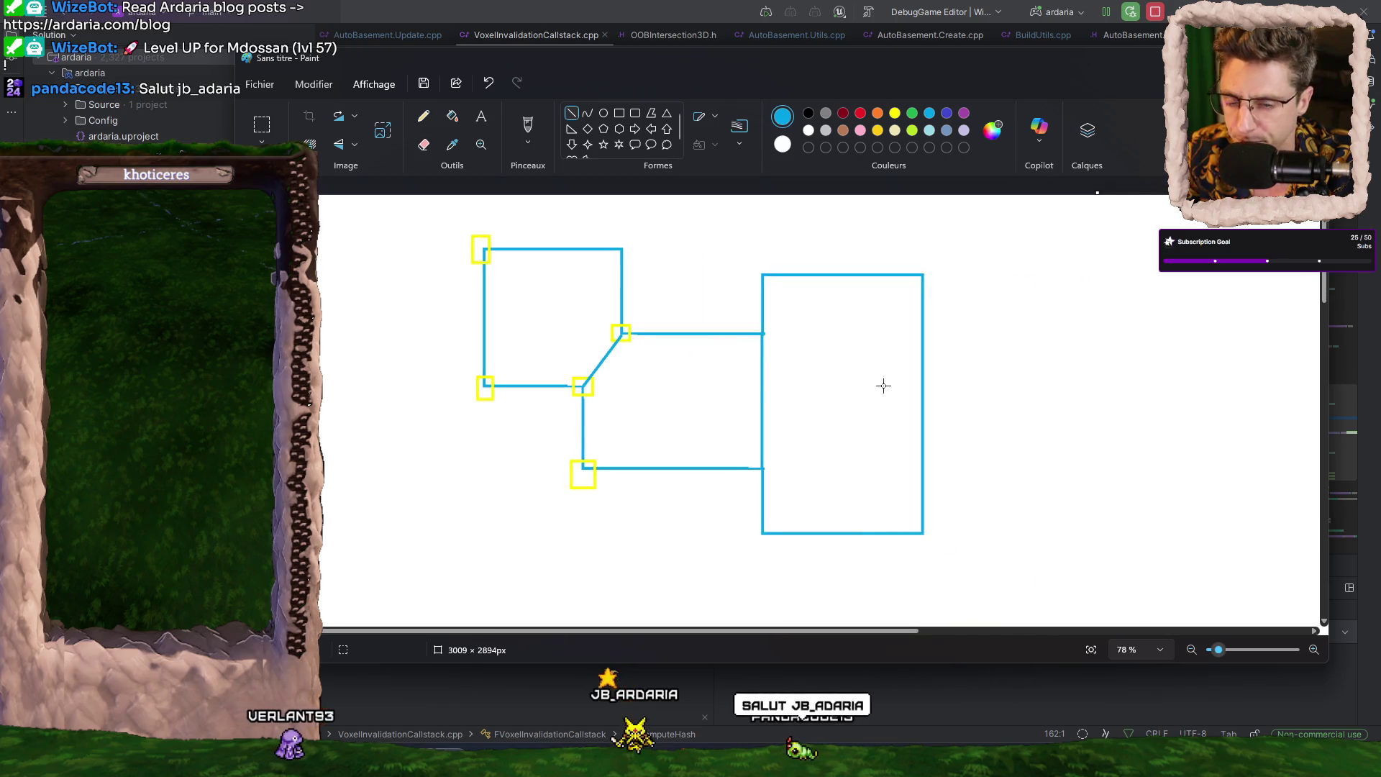
pyautogui.scroll(-3, 709, 370)
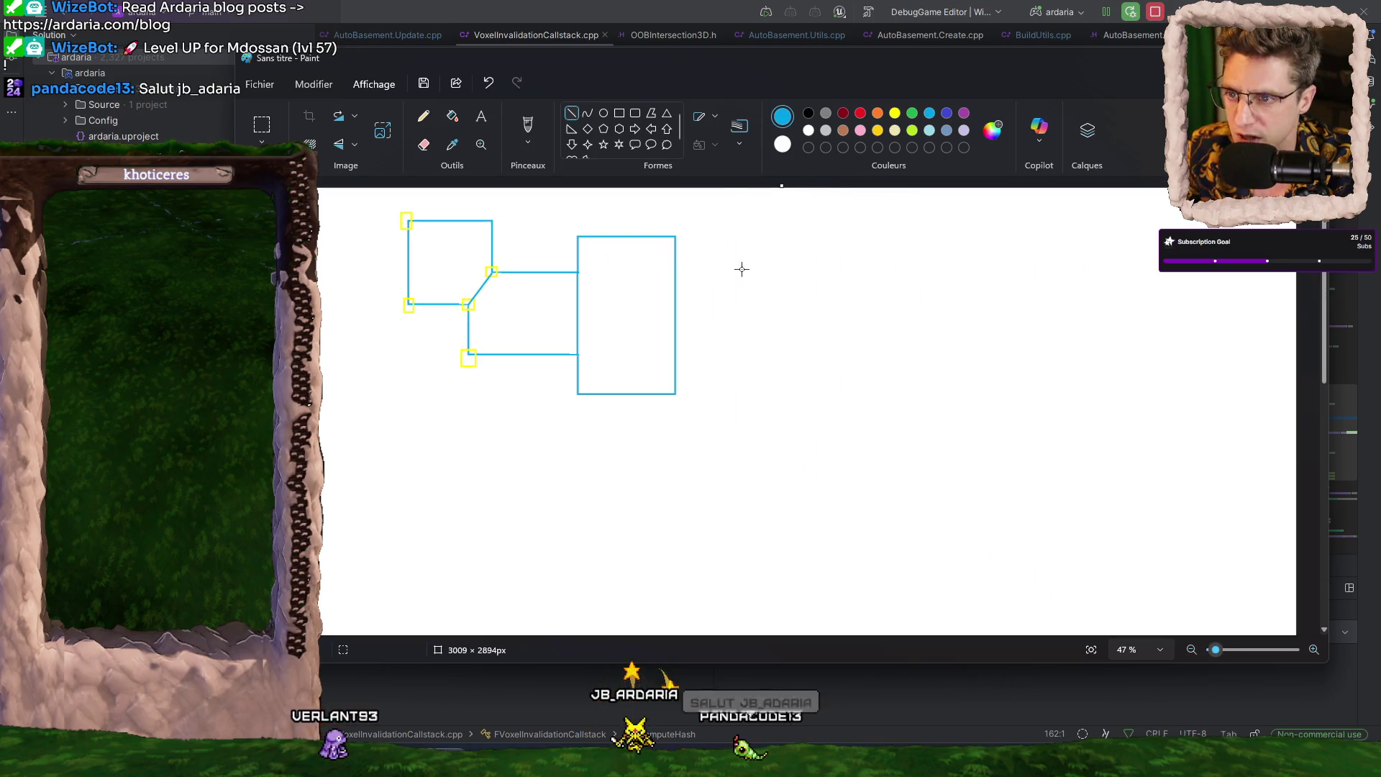
pyautogui.click(619, 113)
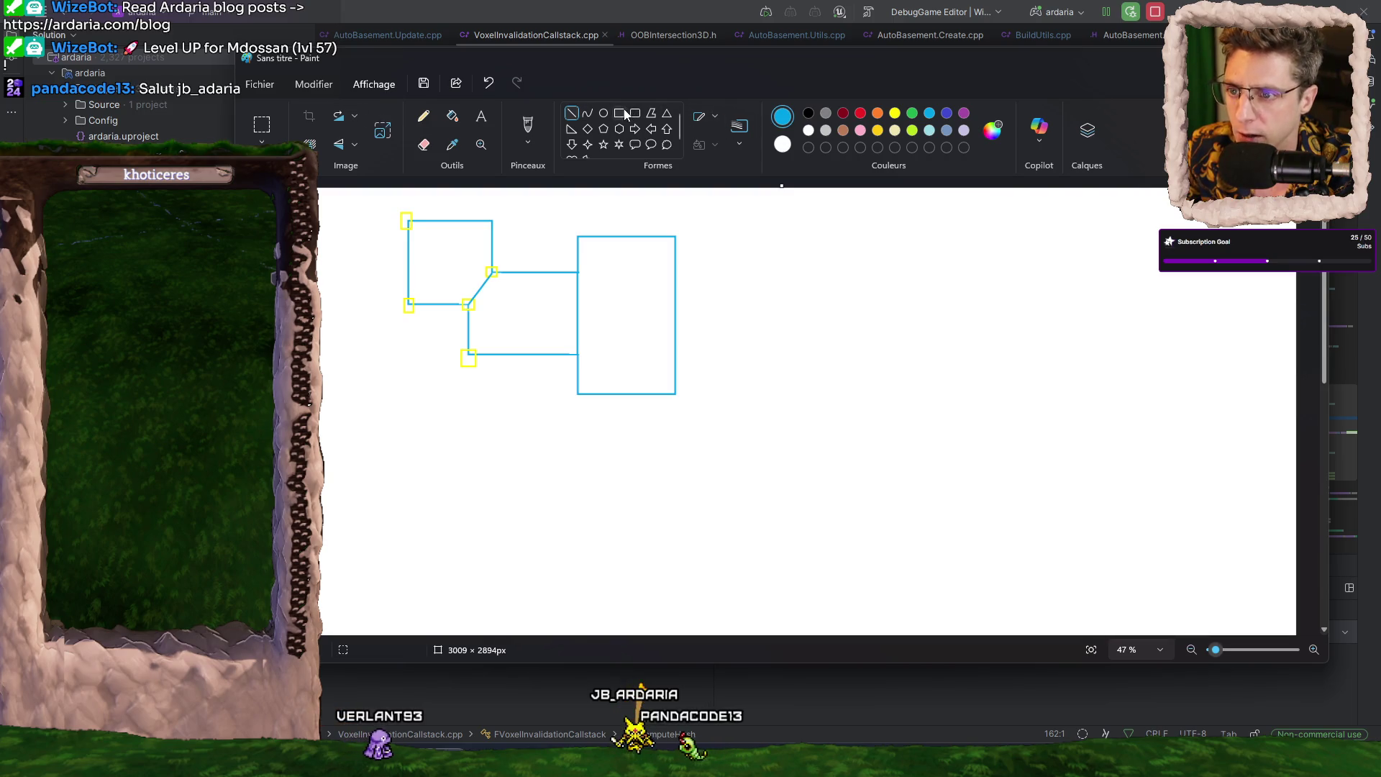
pyautogui.moveTo(762, 265); pyautogui.dragTo(831, 338)
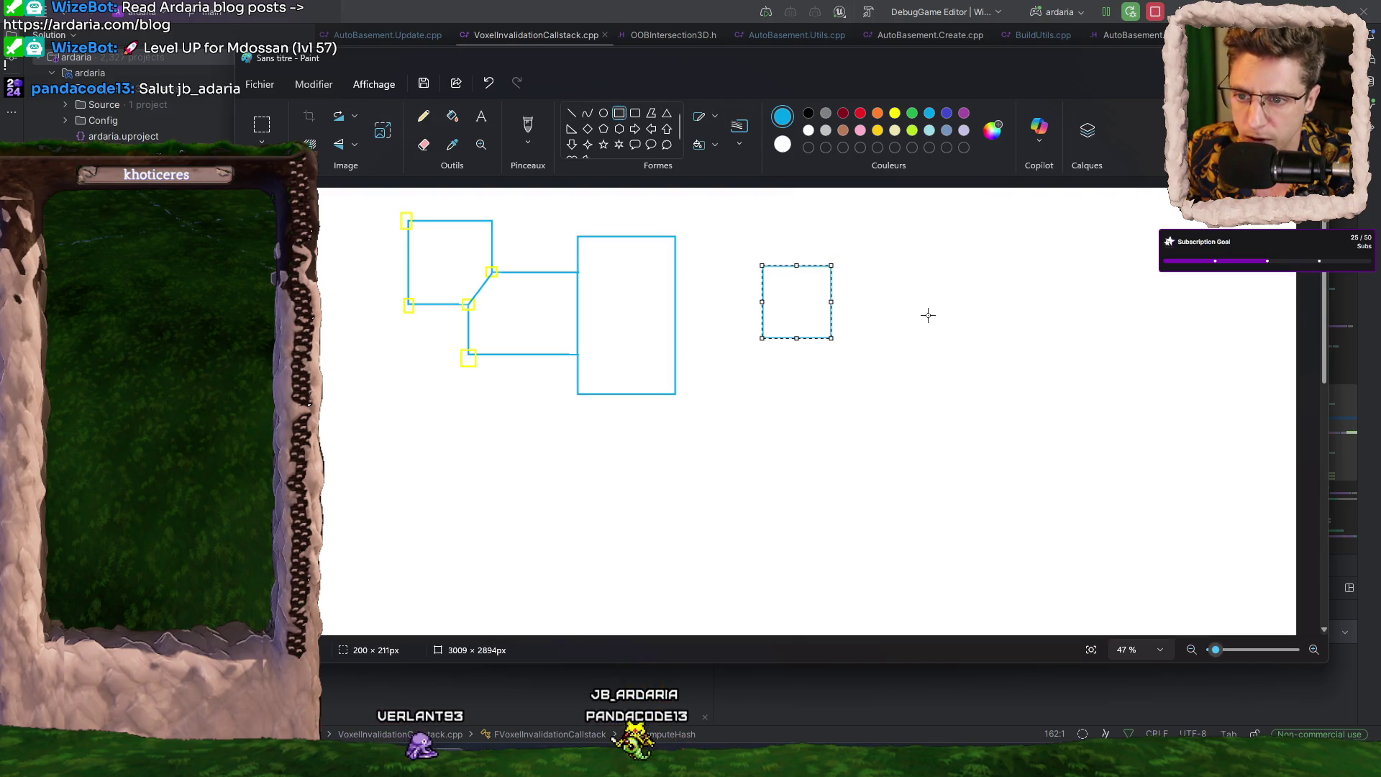
pyautogui.moveTo(902, 310)
pyautogui.mouseDown()
pyautogui.moveTo(810, 416)
pyautogui.moveTo(796, 405)
pyautogui.mouseUp()
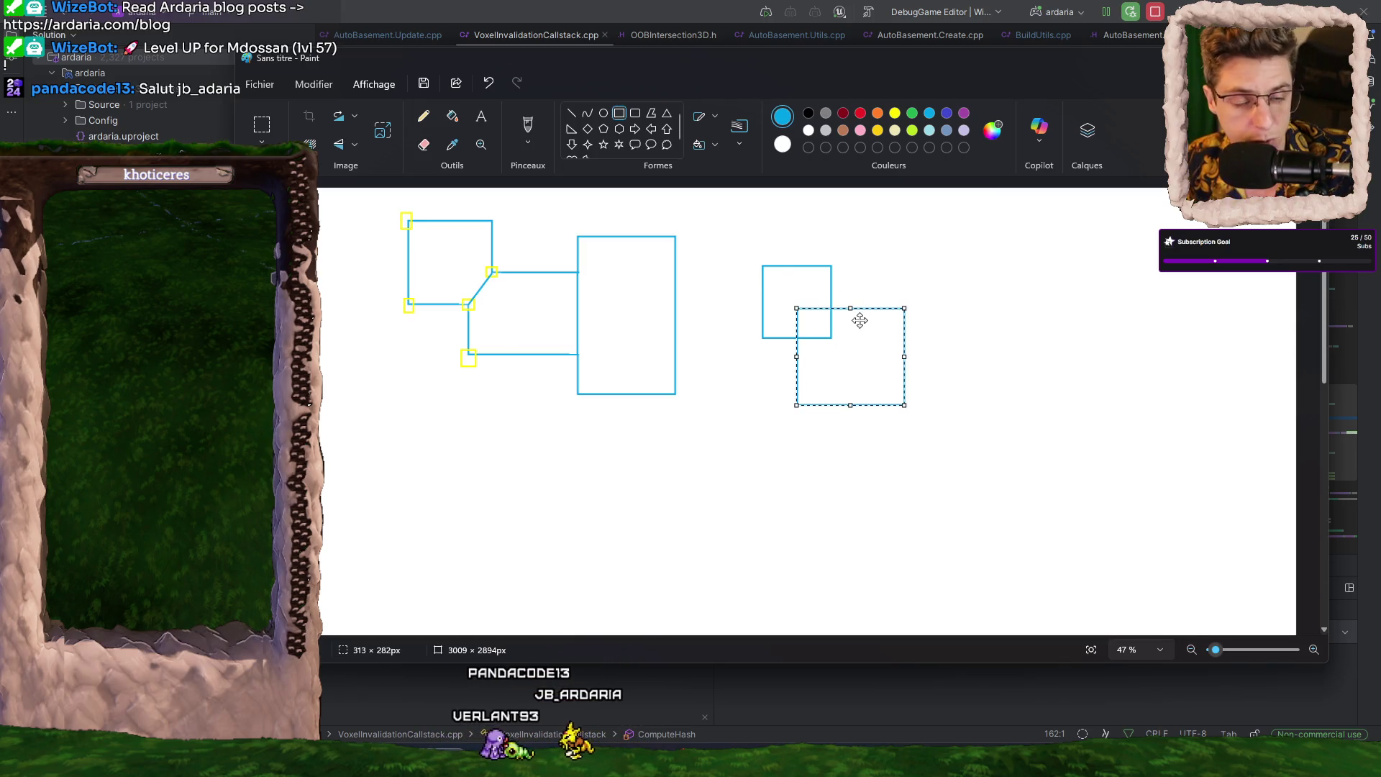
pyautogui.moveTo(826, 354)
pyautogui.mouseDown()
pyautogui.moveTo(902, 352)
pyautogui.moveTo(832, 355)
pyautogui.mouseUp()
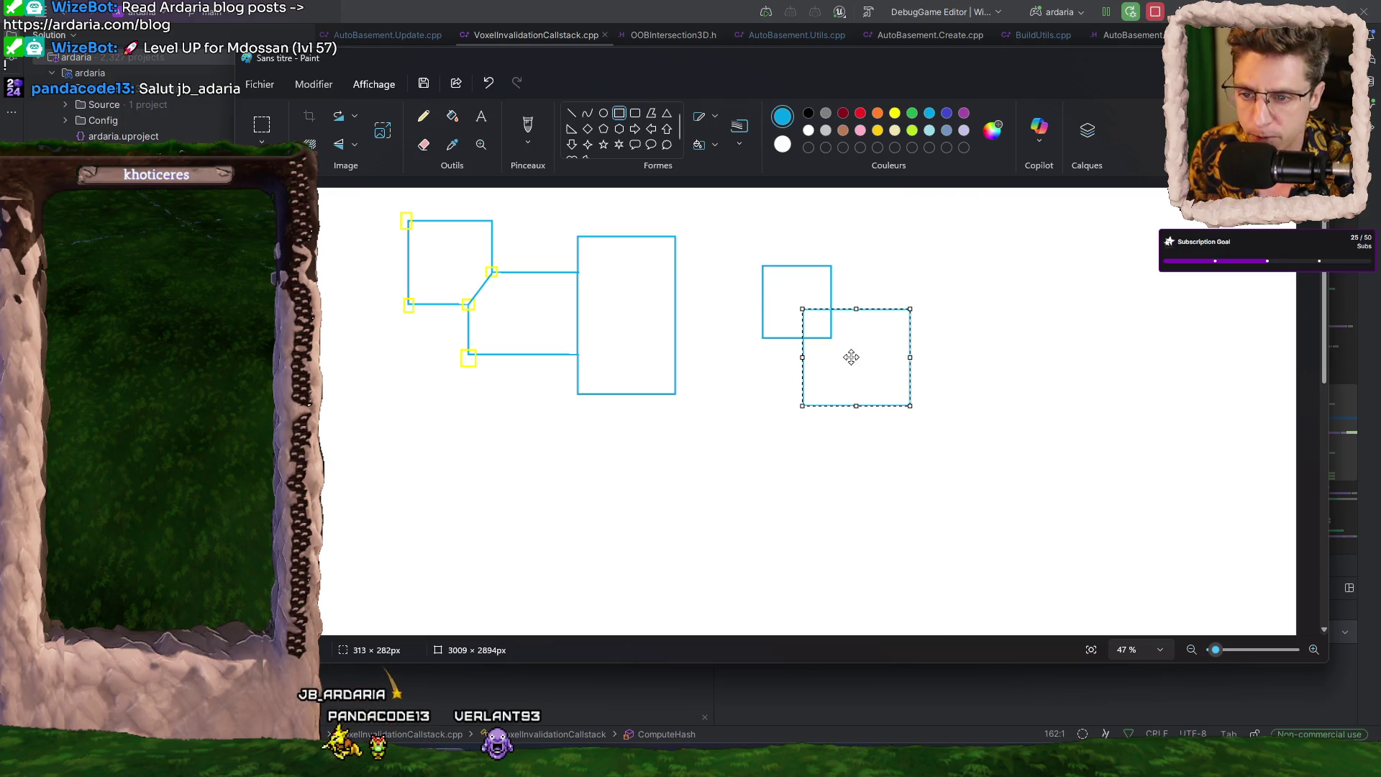
pyautogui.moveTo(851, 357); pyautogui.dragTo(946, 333)
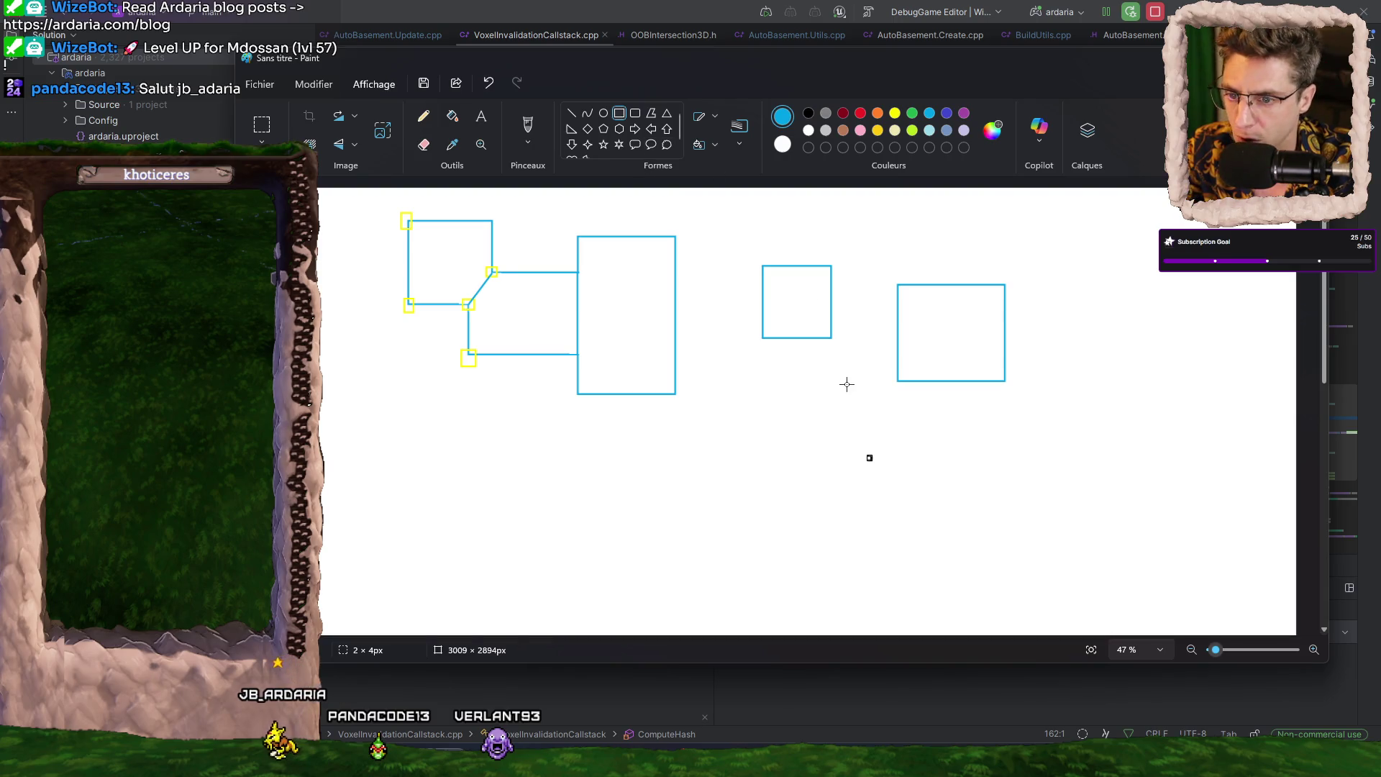